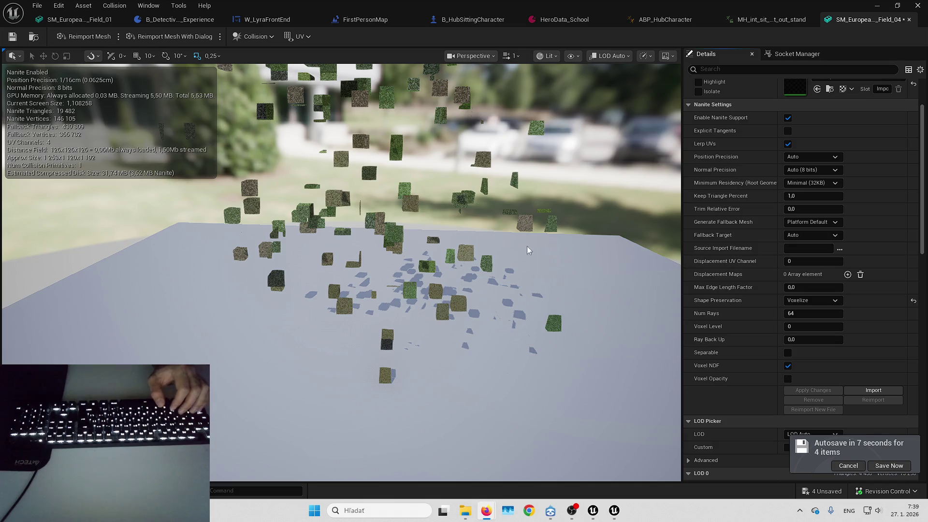
Zoom in and out on the hornbeam tree mesh, then bring the YouTube video in Firefox forward.
scroll(528, 249, up, 5)
scroll(341, 273, up, 5)
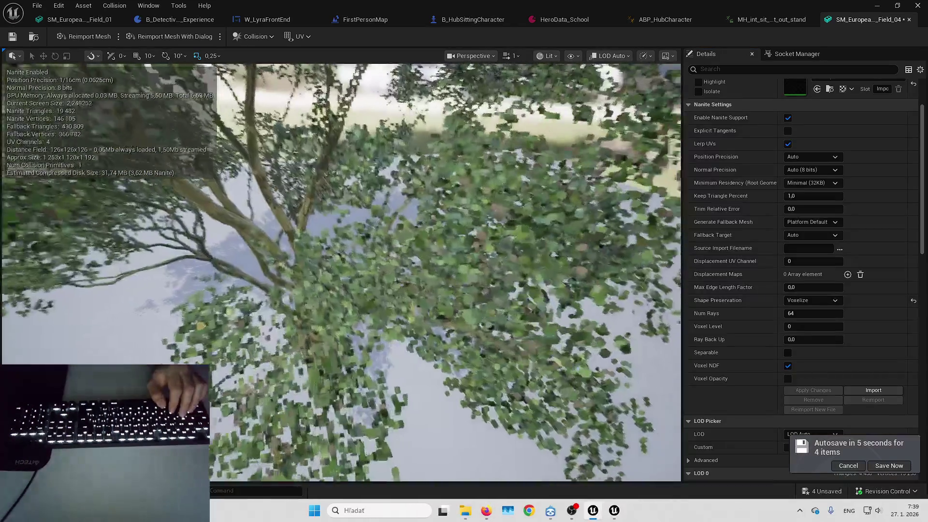
scroll(341, 273, down, 5)
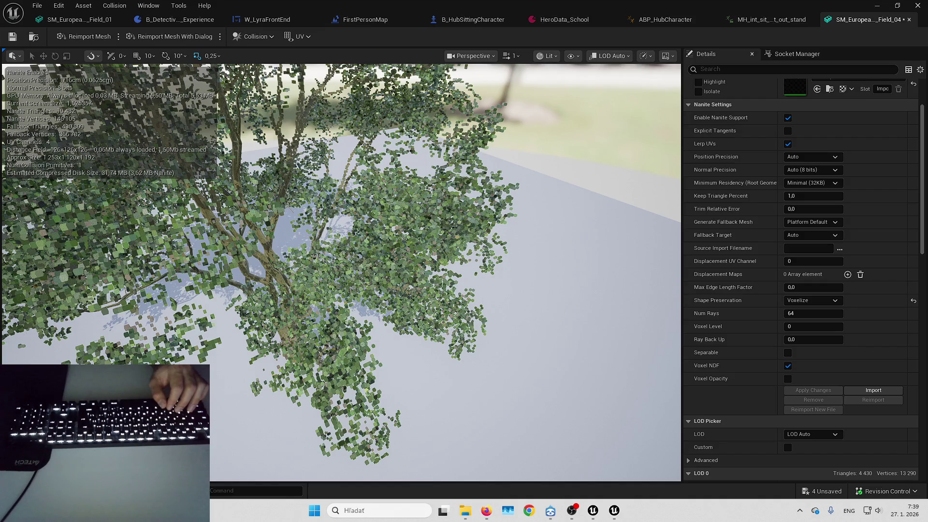
key(alt+Tab)
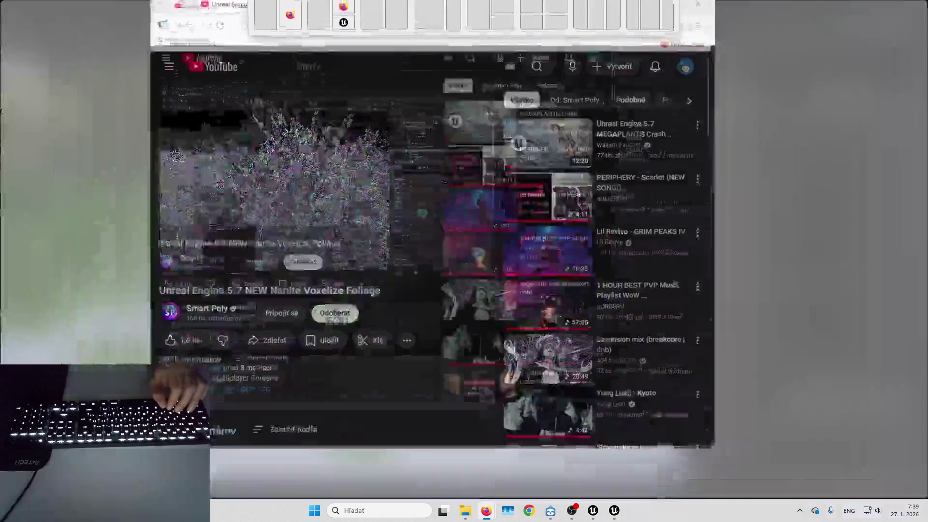
Resume the video and search YouTube for 'nanite voxelization ue5.7'.
key(space)
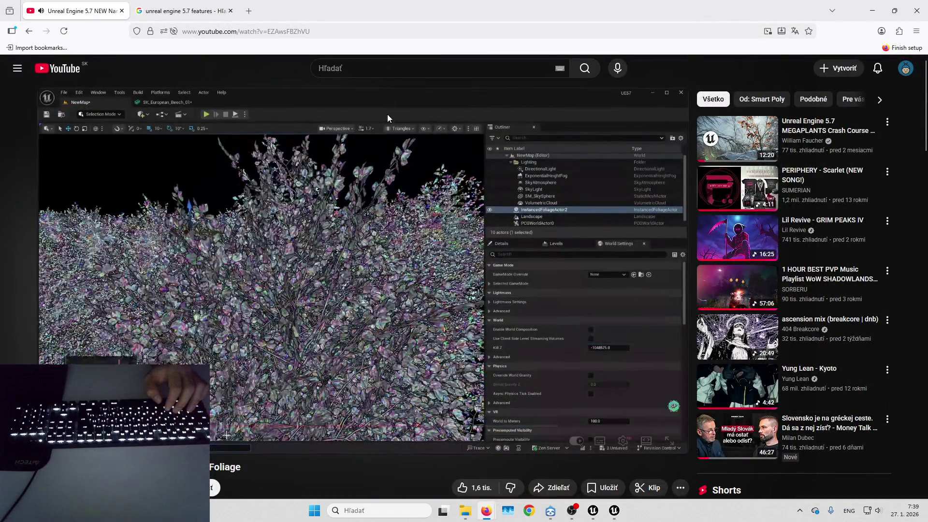
click(381, 321)
click(384, 68)
text(nanite voxeliyati)
key(BackSpace)
key(BackSpace)
key(BackSpace)
text(zation ue)
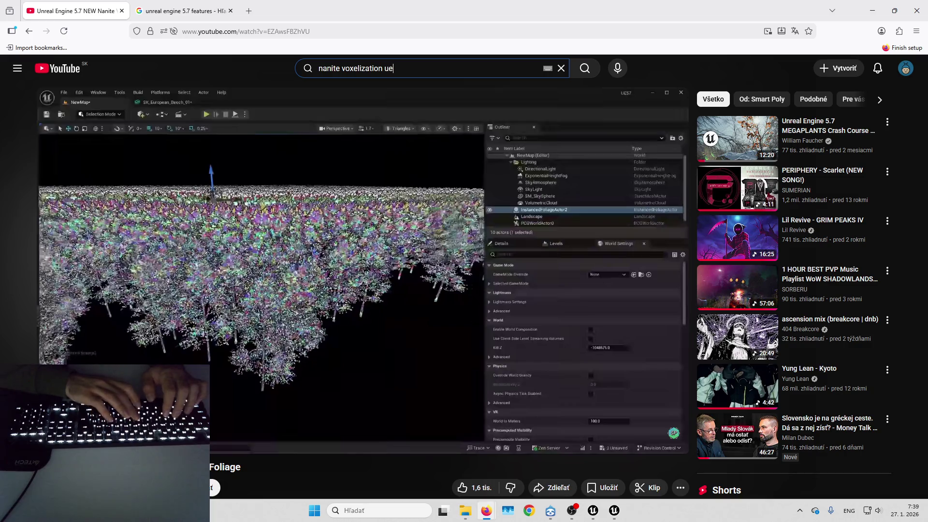
text(5.7)
key(Return)
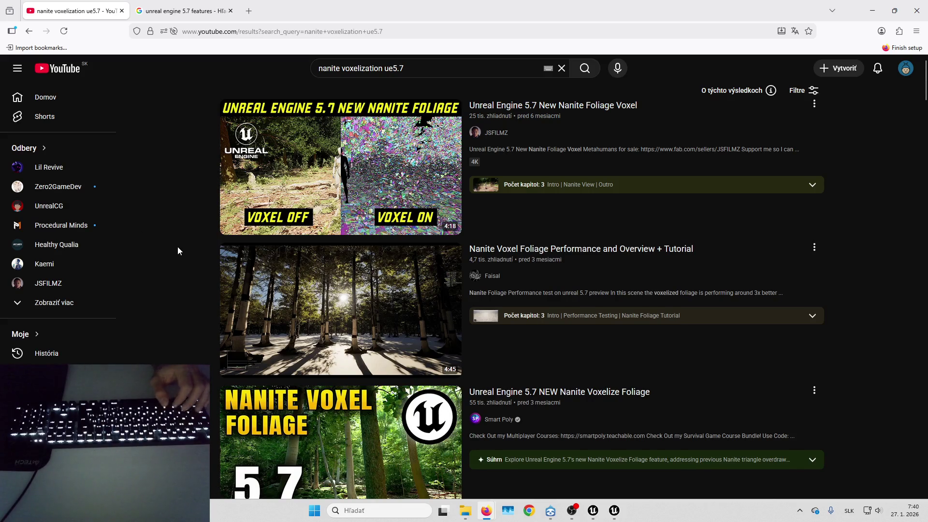
Open the Nanite Voxel Foliage Performance tutorial from the results and return to Unreal.
scroll(178, 250, down, 2)
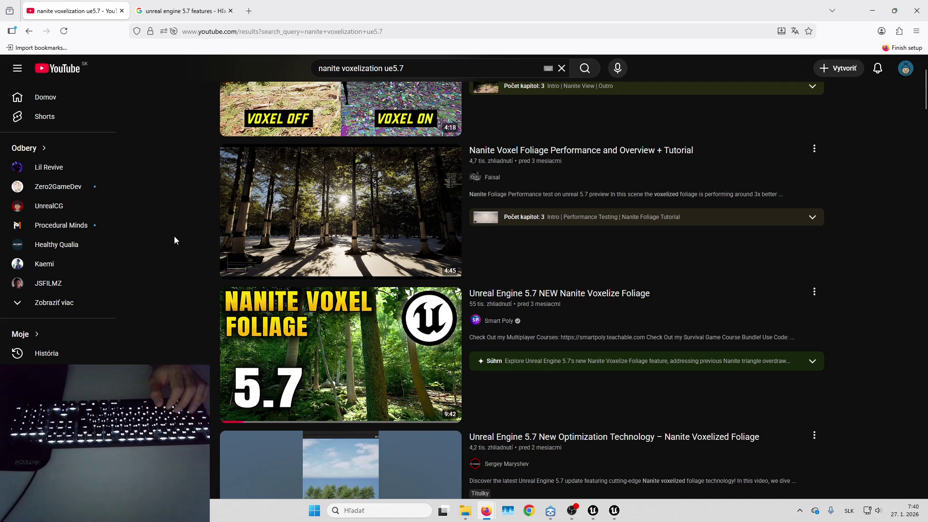
mouse_move(242, 340)
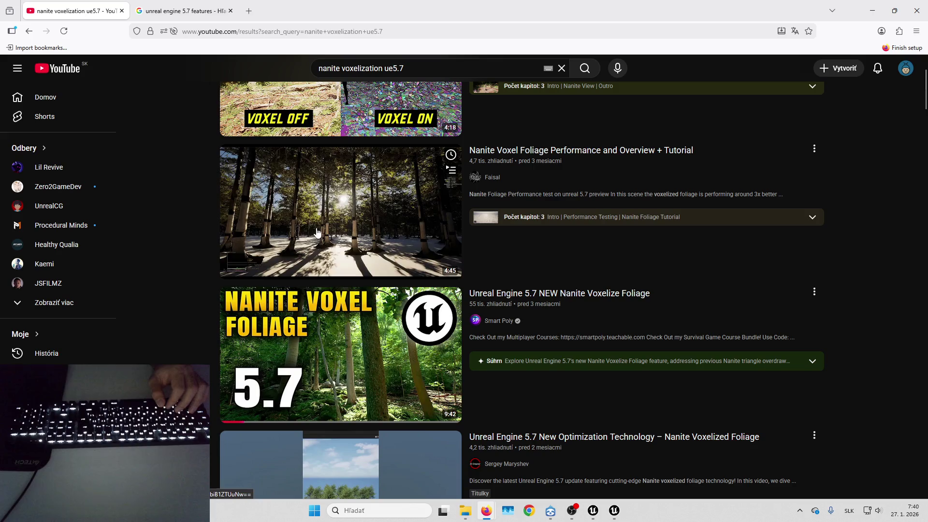
scroll(313, 179, down, 2)
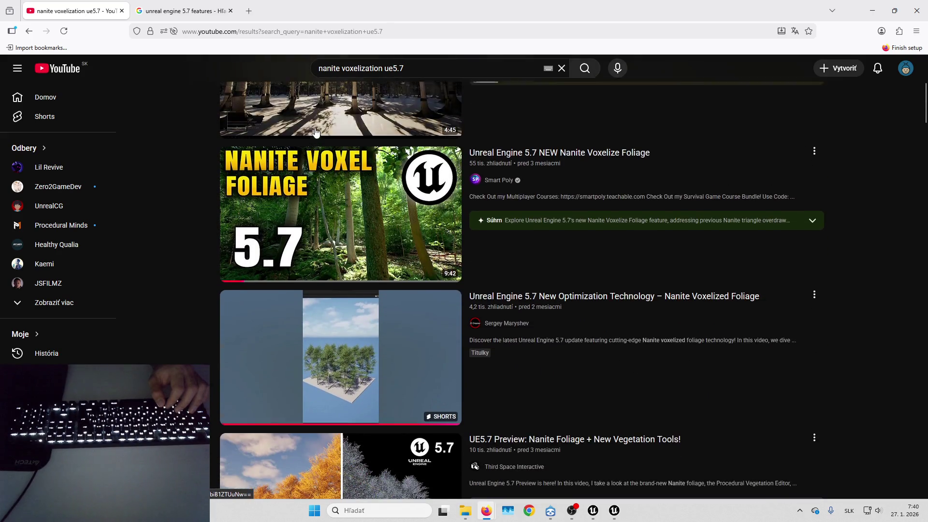
scroll(313, 164, up, 3)
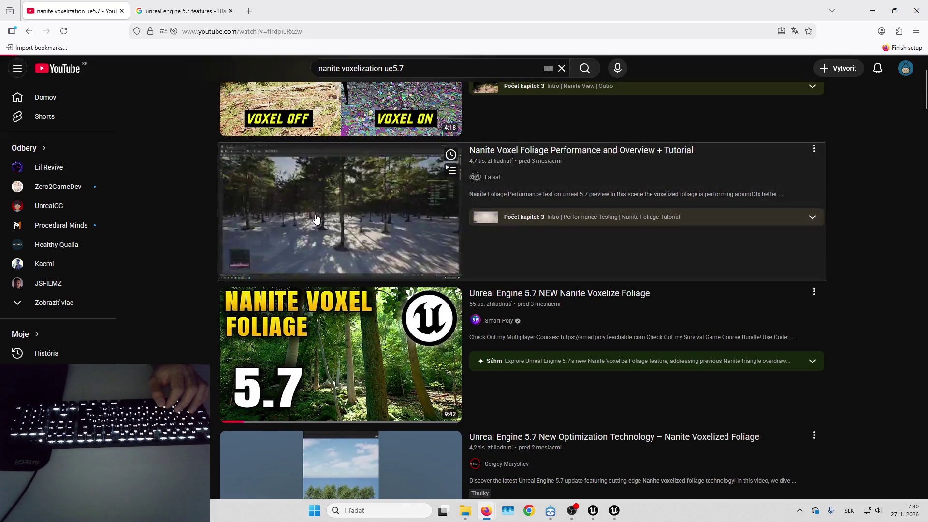
click(317, 219)
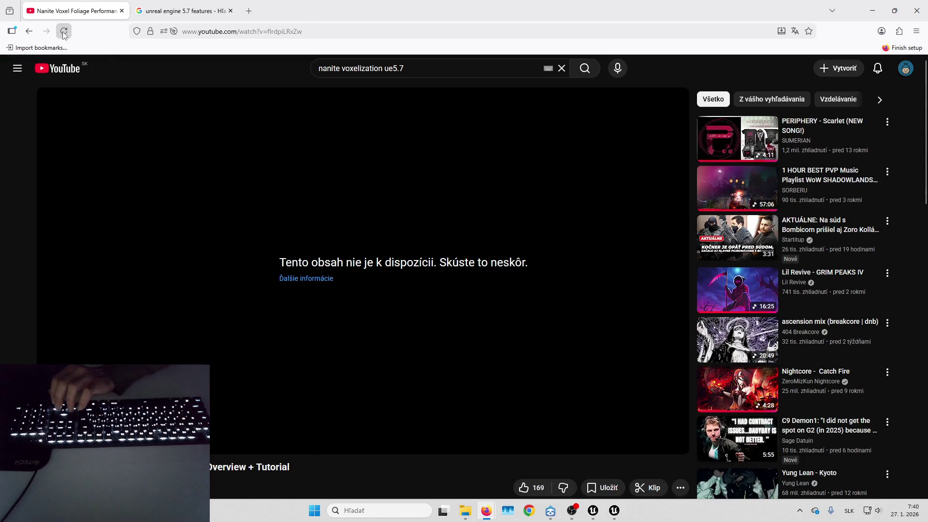
key(alt+Tab)
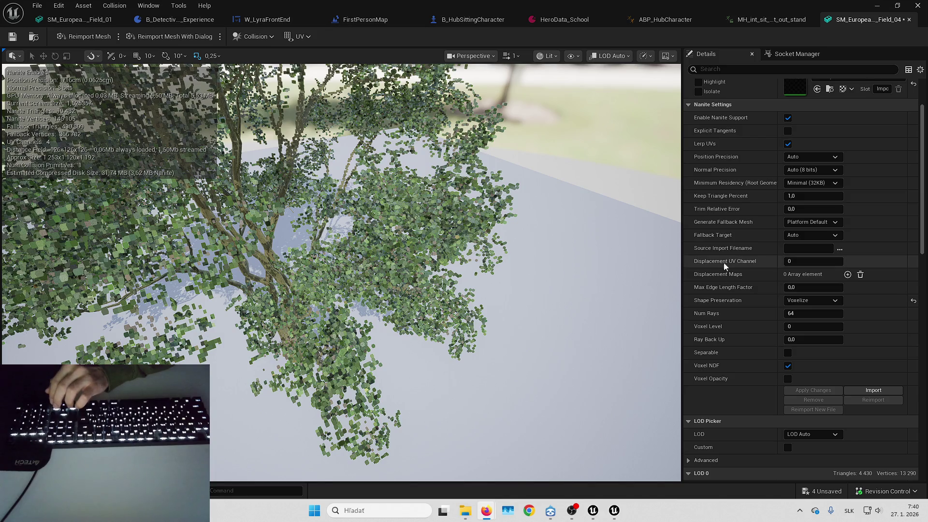
Drag Keep Triangle Percent up to 100 and apply the changes to rebuild the hornbeam mesh.
scroll(756, 195, up, 1)
scroll(755, 195, up, 2)
drag(796, 216, 843, 217)
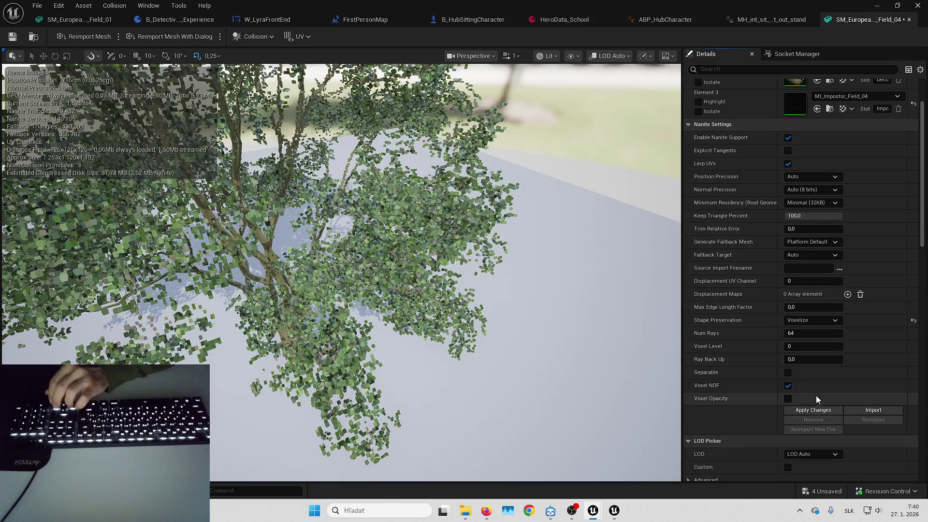
click(820, 410)
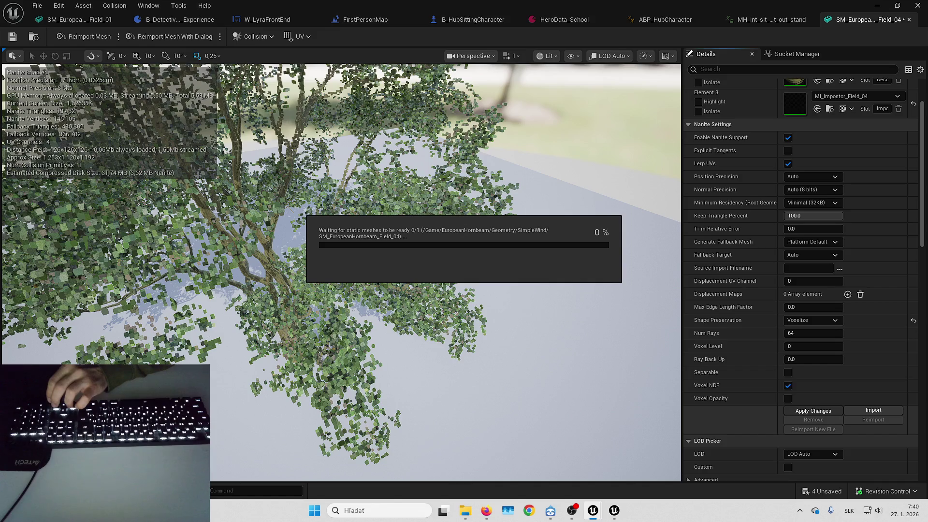
key(alt+Tab)
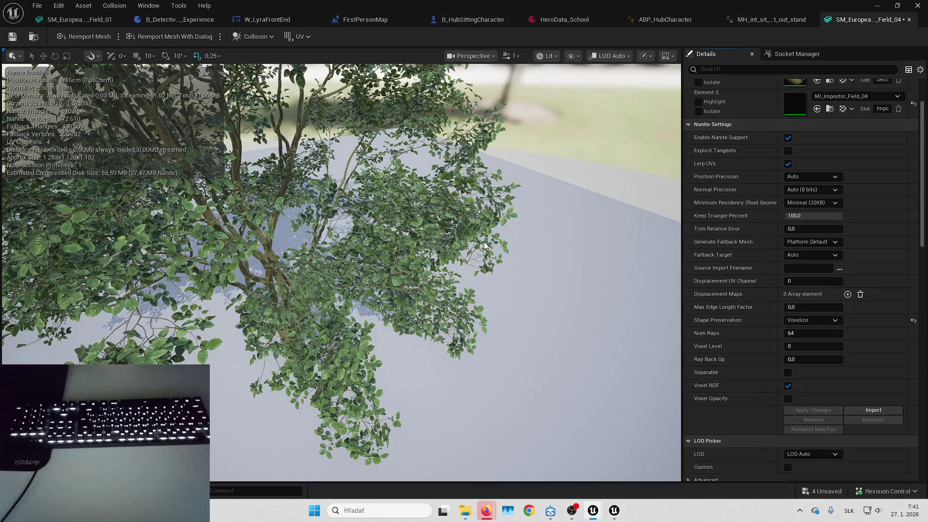
Fly the camera back and then closer to inspect the rebuilt hornbeam tree.
key(s)
key(s)
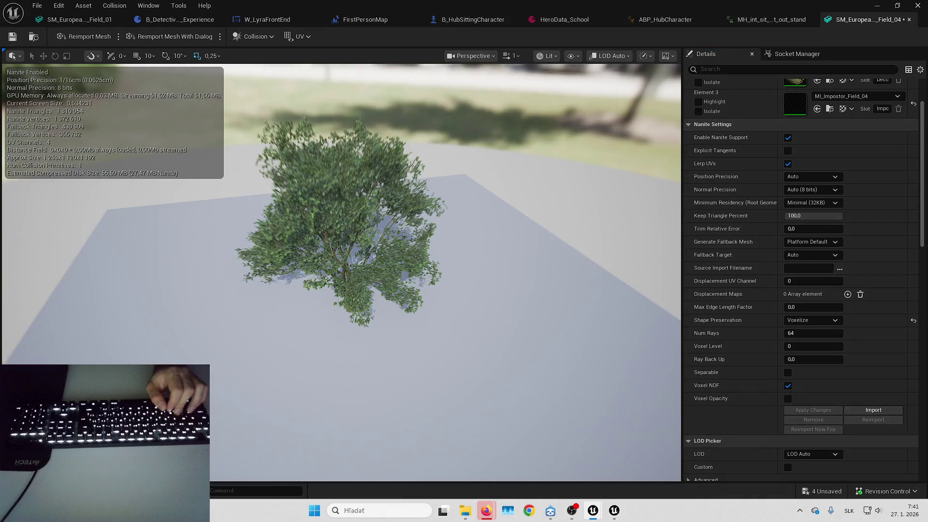
scroll(342, 271, up, 1)
key(w)
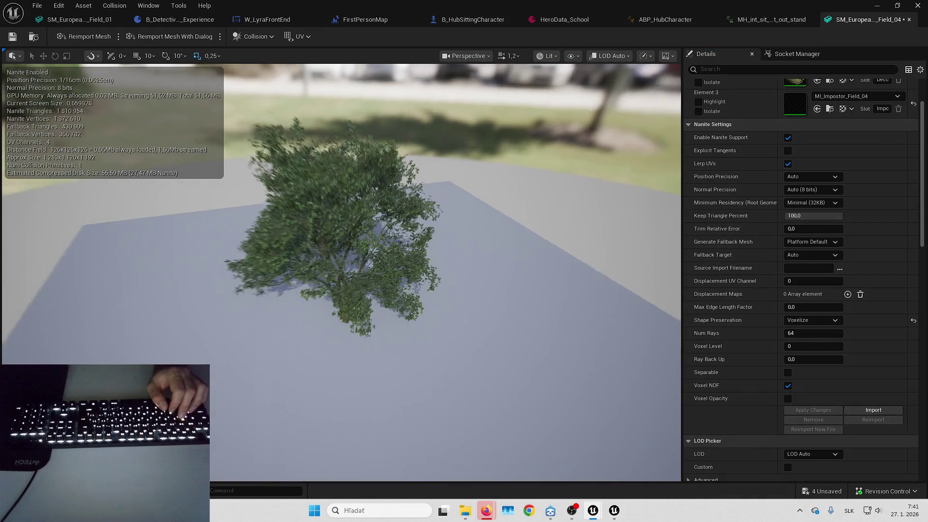
key(w)
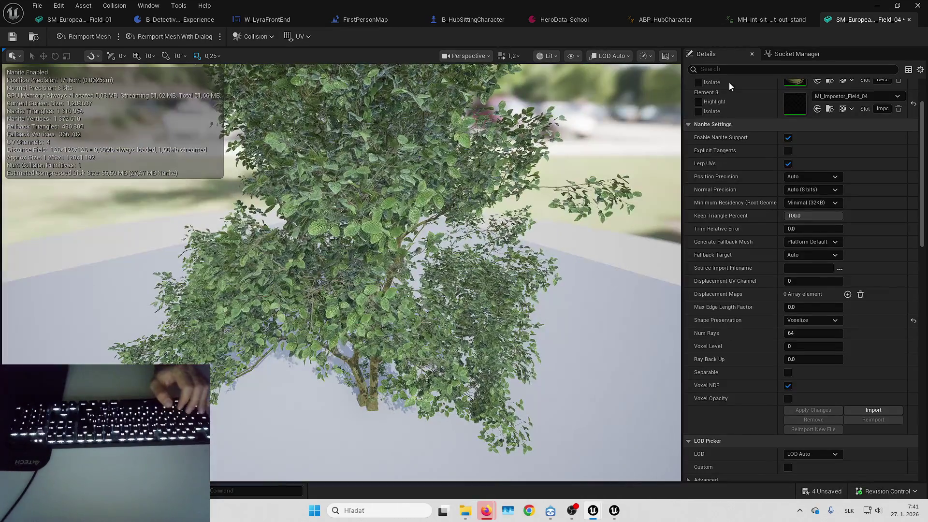
click(877, 5)
Reopen the hornbeam Field_04 tree mesh briefly, then minimize it back to the level.
key(w)
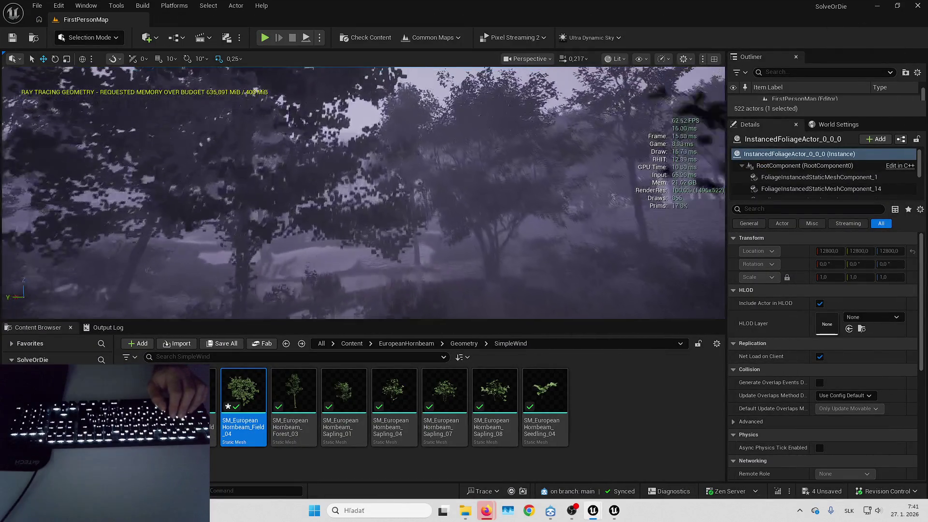
double_click(258, 392)
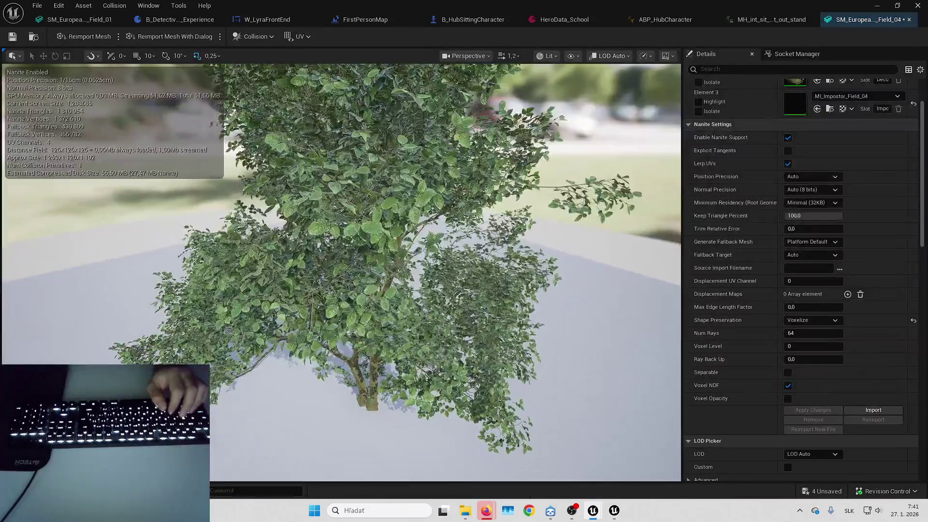
scroll(479, 284, down, 5)
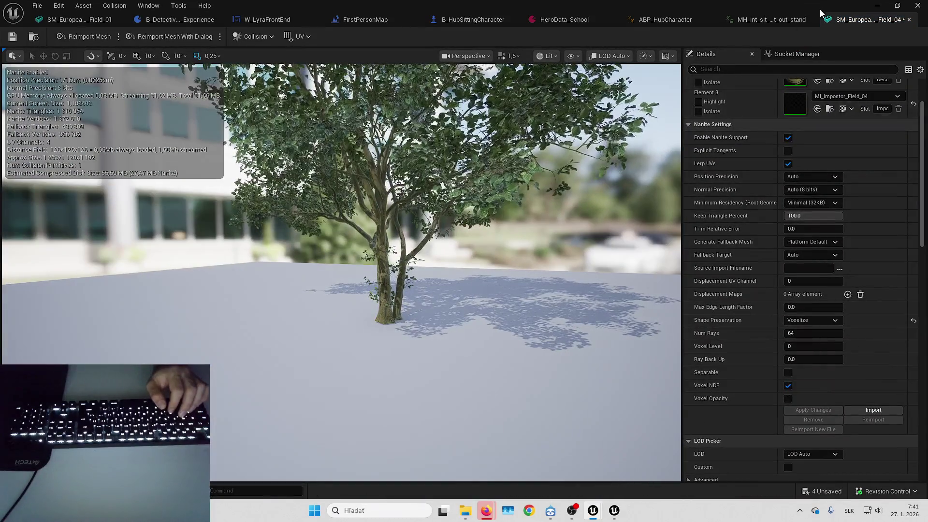
click(876, 6)
Fly forward through the FirstPersonMap forest for a close look at the foliage.
key(w)
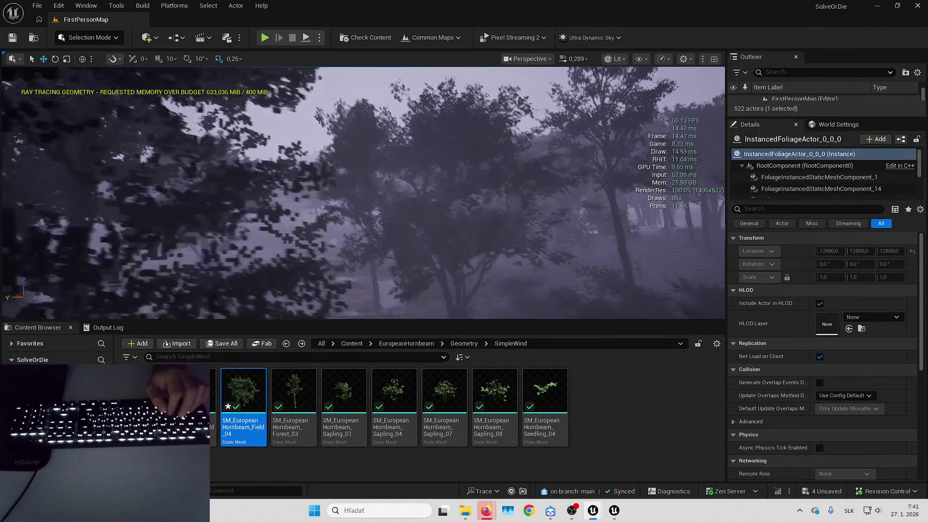
key(w)
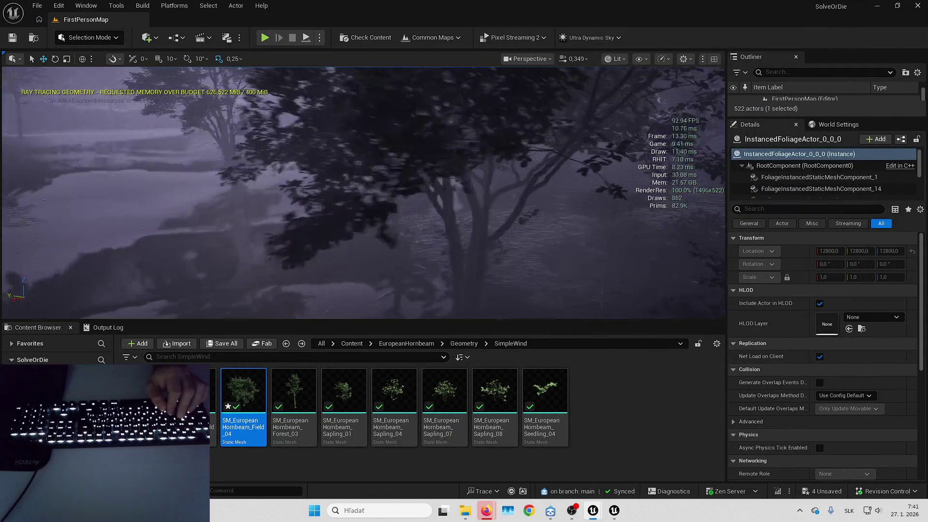
key(w)
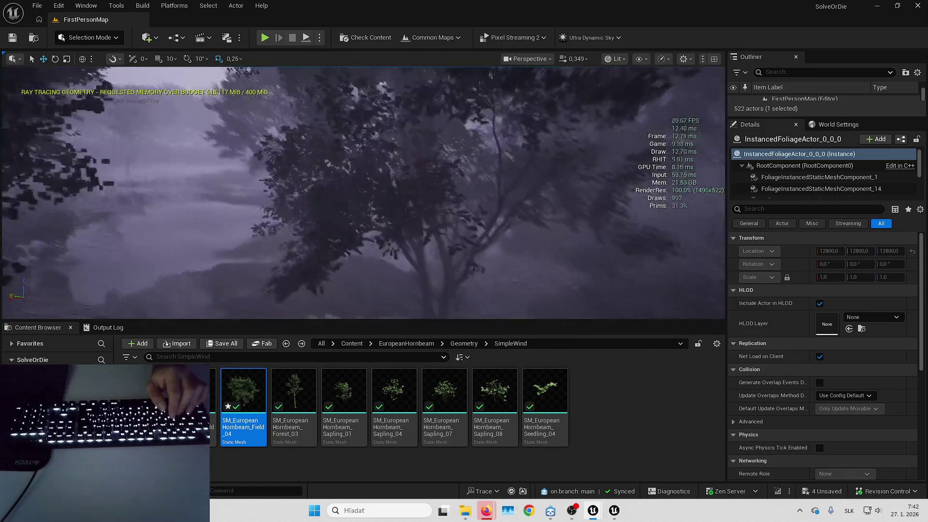
scroll(364, 193, up, 2)
key(w)
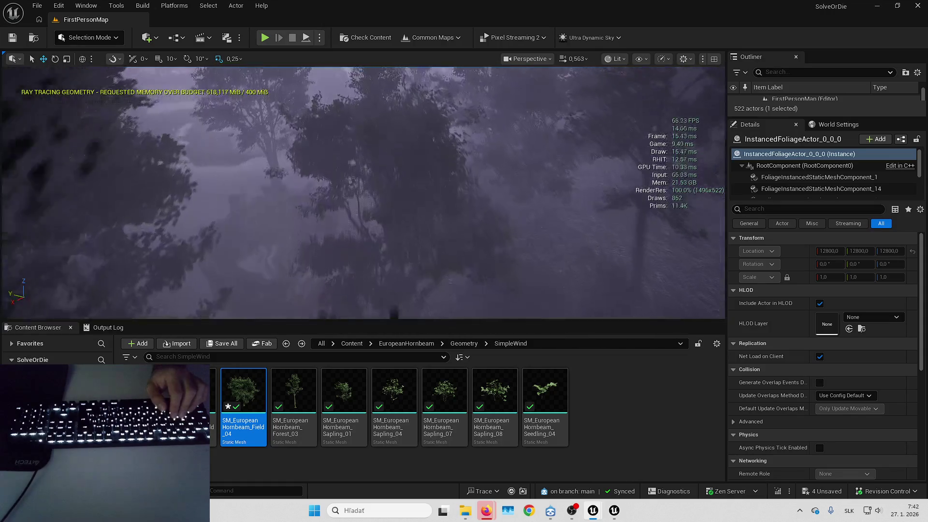
key(w)
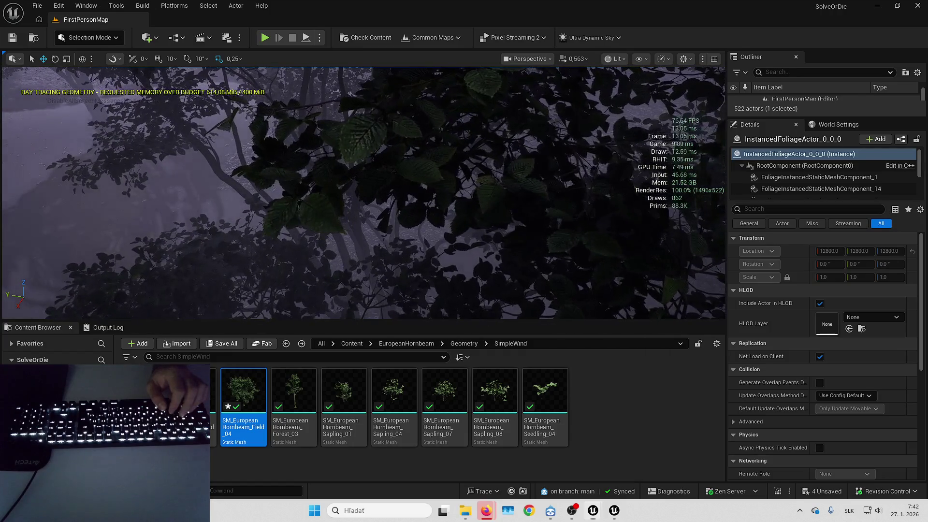
key(ctrl+shift+h)
key(s)
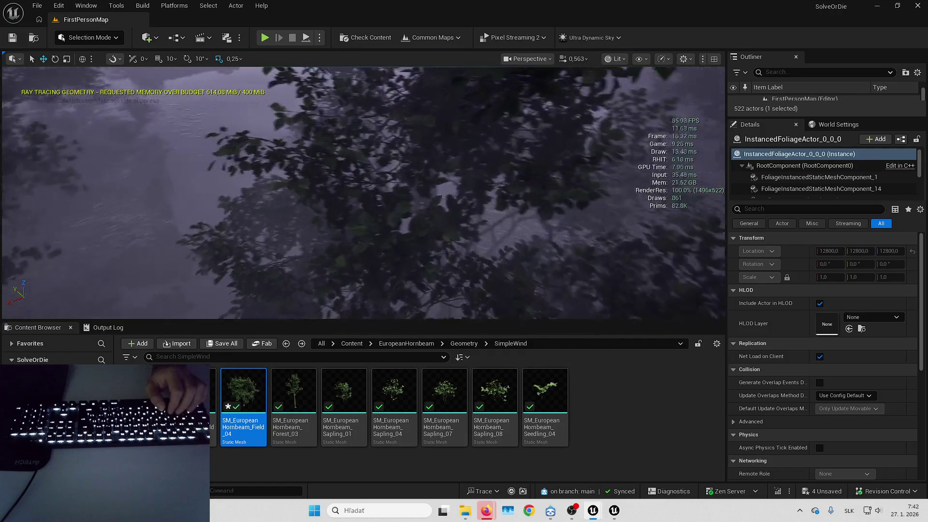
scroll(363, 193, up, 3)
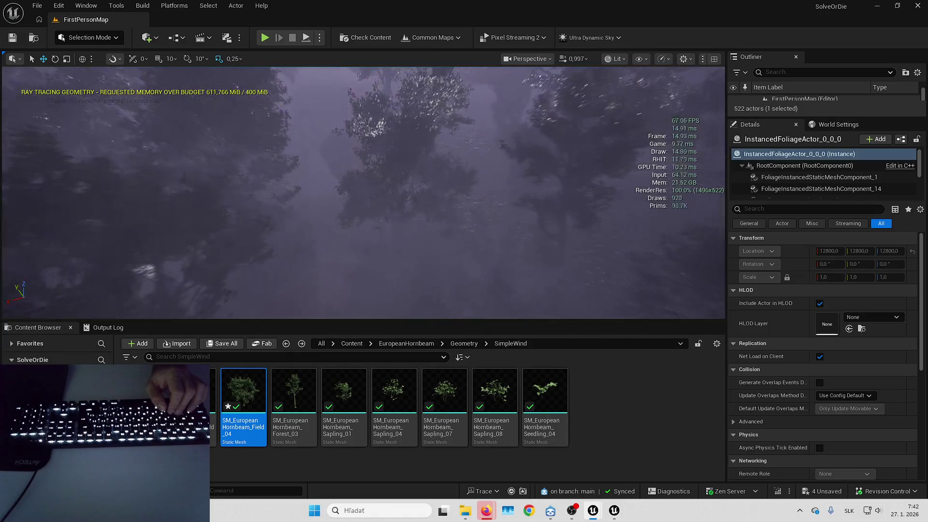
click(621, 59)
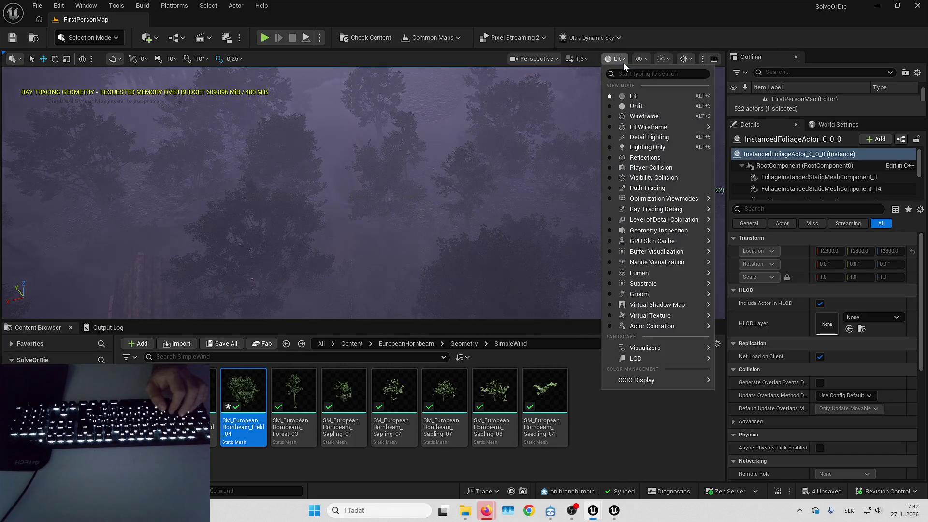
Switch the viewport to the Overdraw view mode and fly through the trees.
mouse_move(640, 253)
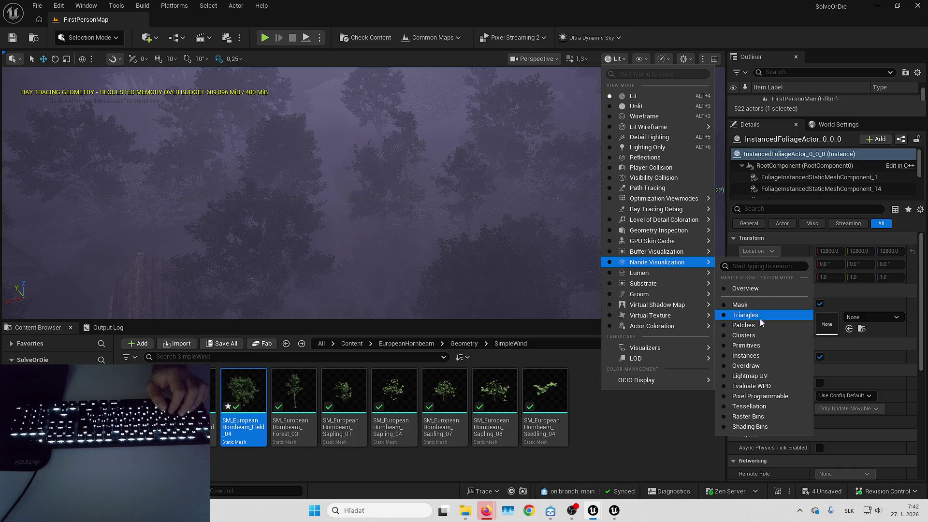
click(747, 366)
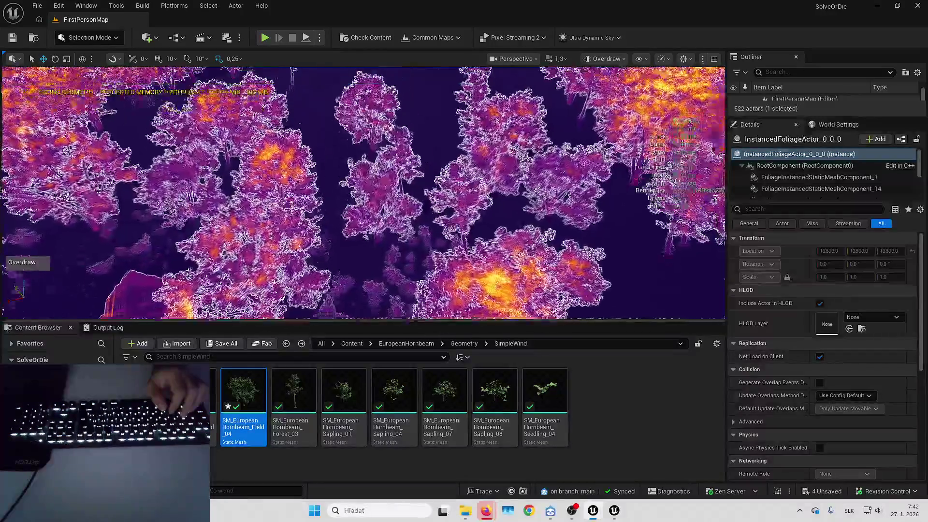
key(w)
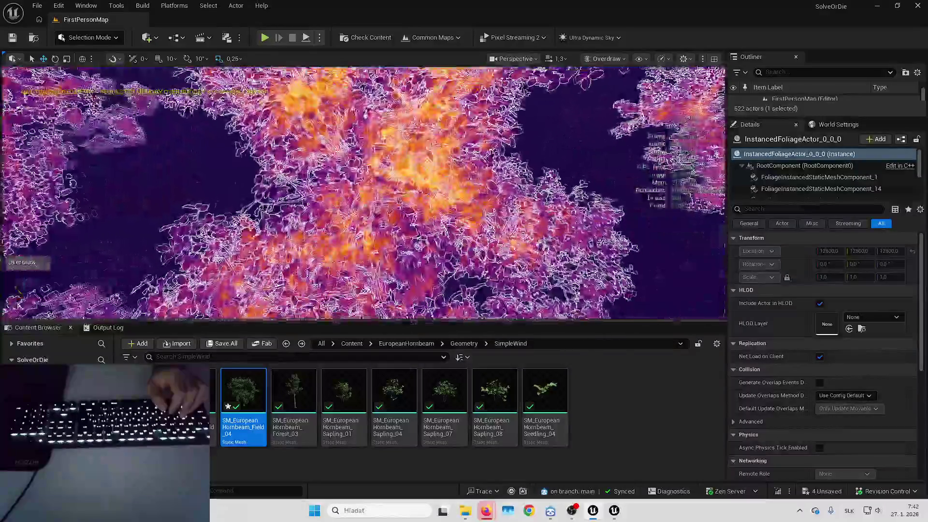
key(s)
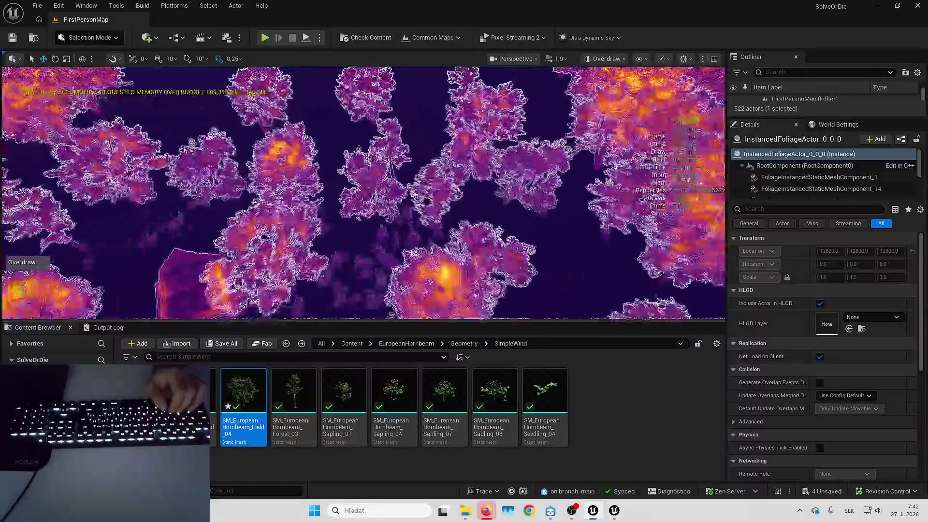
key(w)
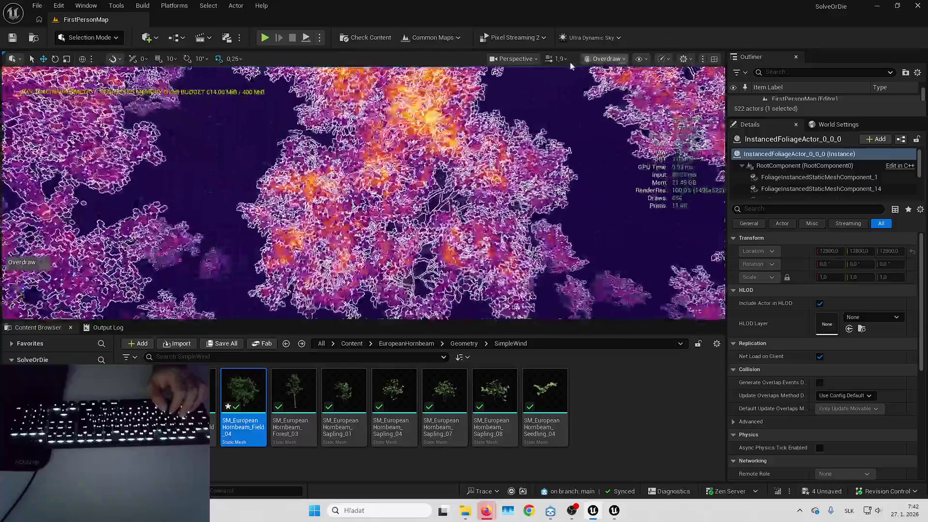
Return the viewport to Lit and run r.StaticMeshLODBias.Offset 3 in the console.
click(607, 58)
click(601, 114)
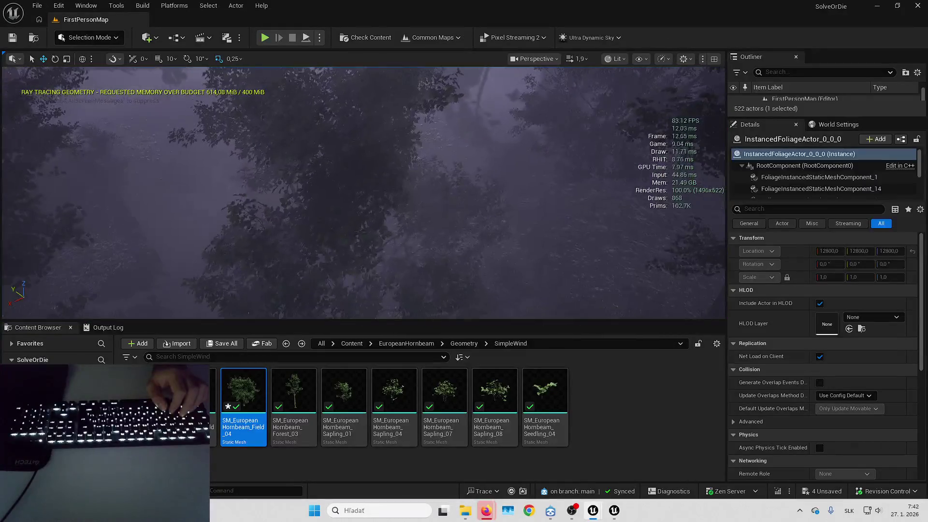
click(245, 489)
text(r.StaticMeshLODBias.Offset )
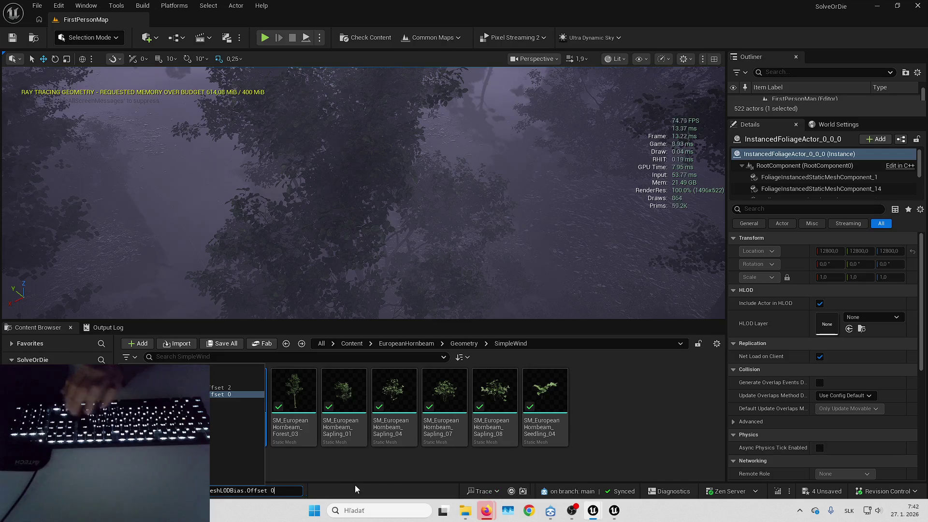
text(3)
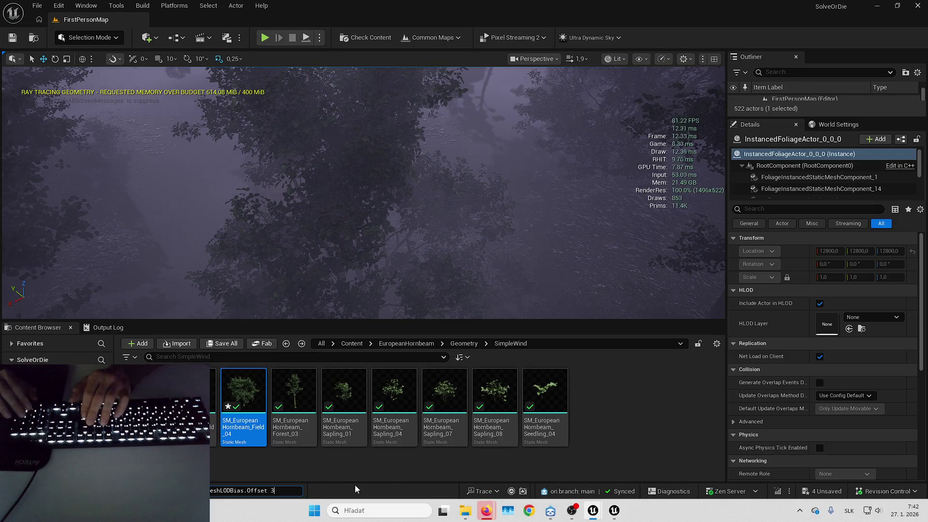
key(Return)
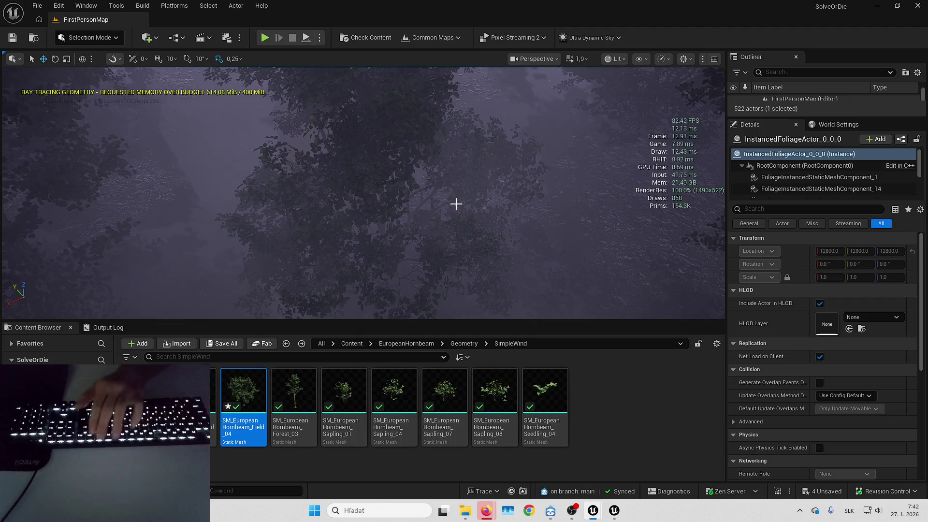
Expand the viewport to full screen and fly around the foggy forest.
key(F11)
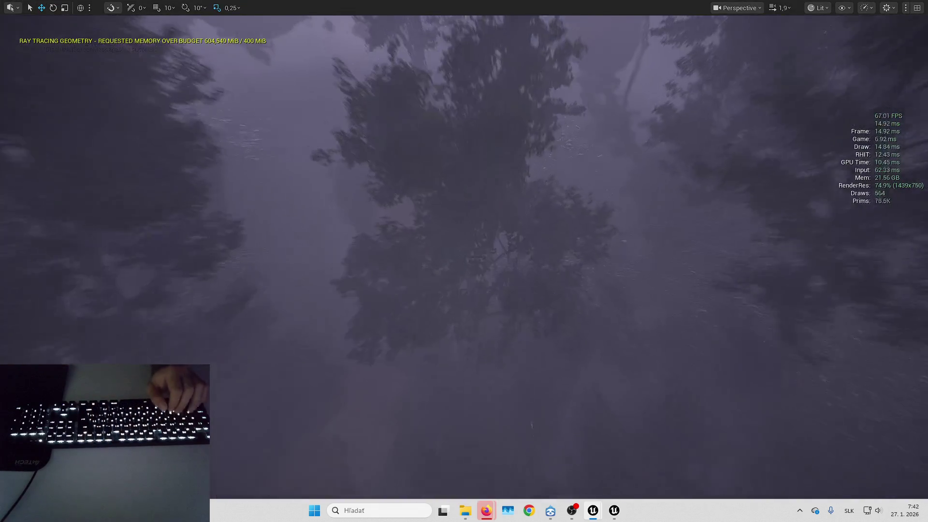
key(Up)
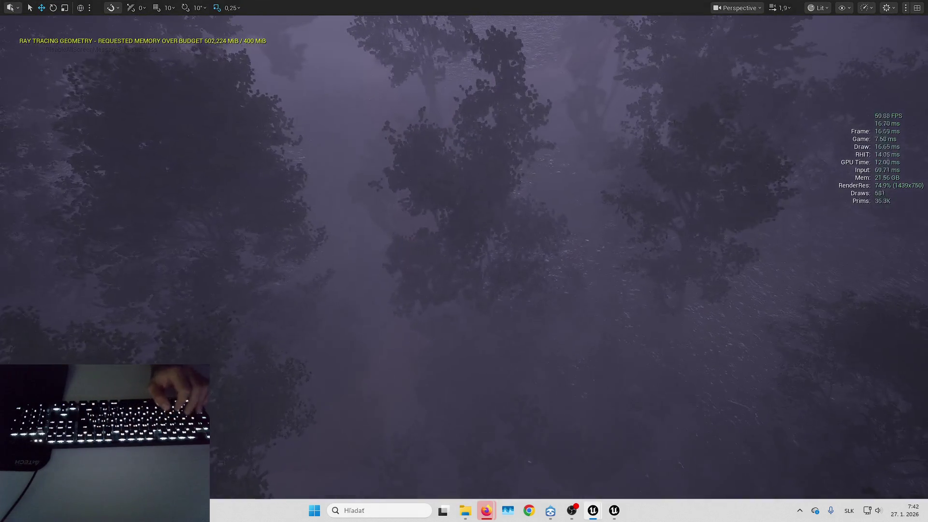
key(Up)
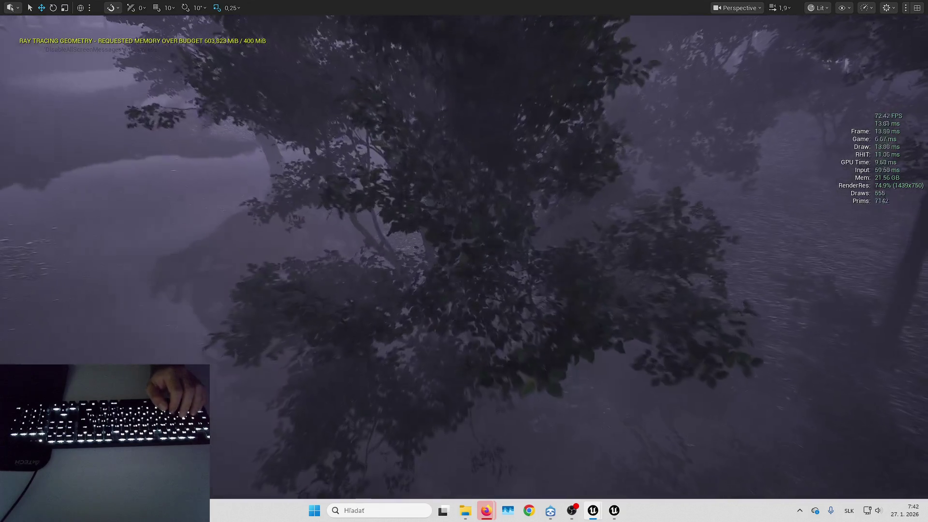
key(Up)
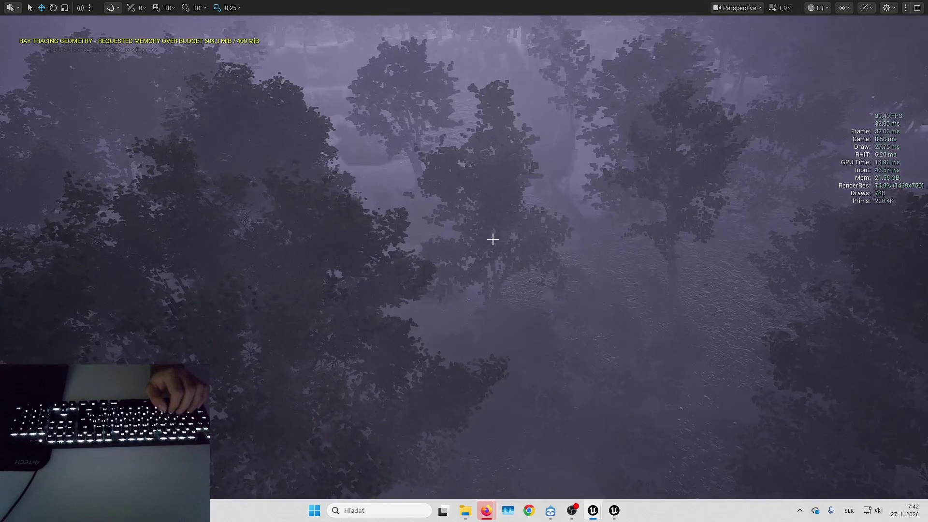
key(Up)
key(Up)
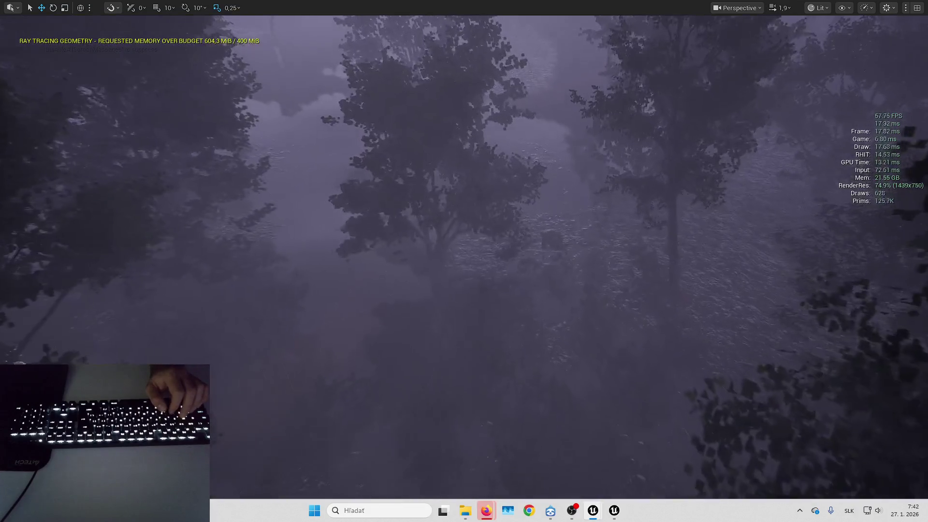
key(Down)
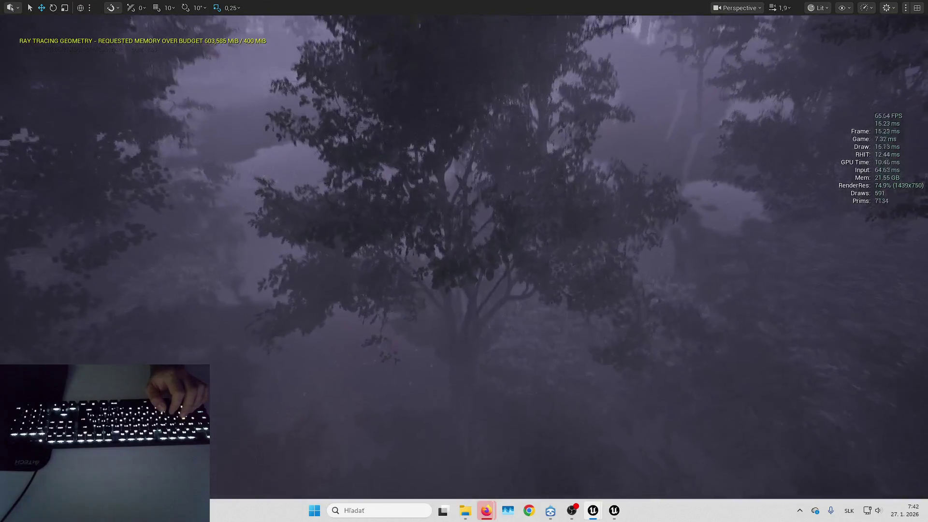
key(Down)
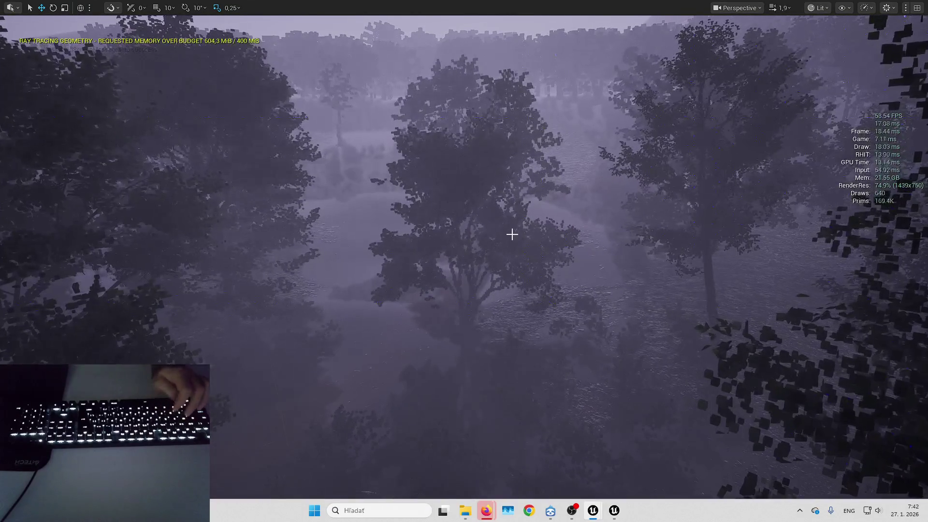
Run r.Nanite.ViewMeshLODBias.Offset 2 from the console.
key(grave)
key(Up)
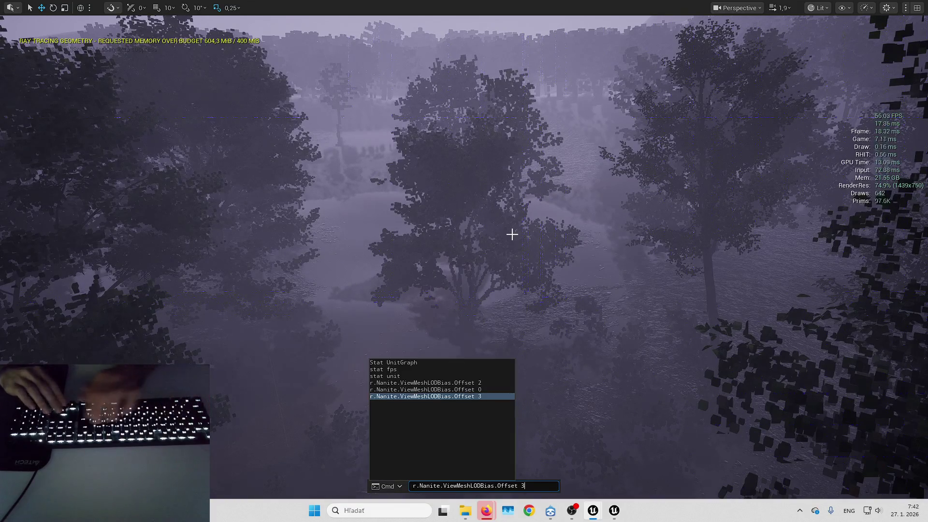
key(BackSpace)
text(2)
key(Return)
Fly through the forest to inspect tree detail, then restore the full editor layout.
key(Up)
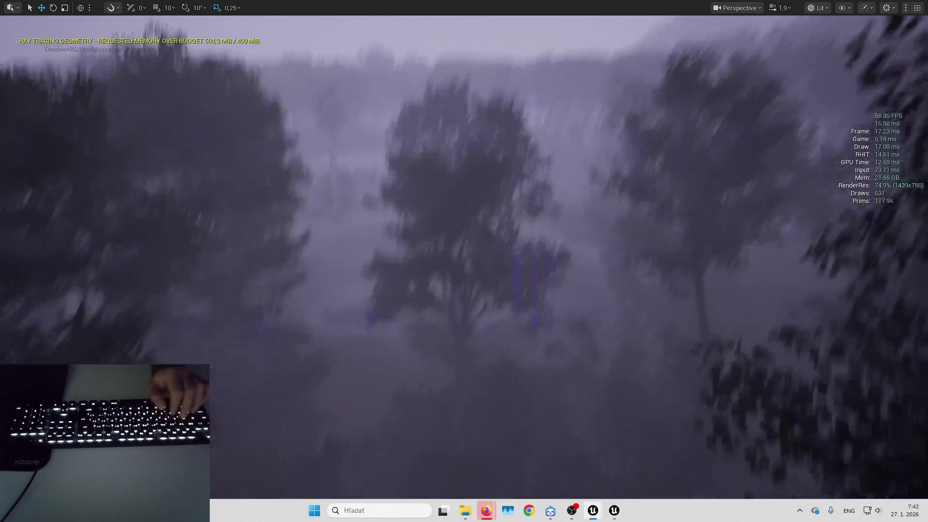
key(Up)
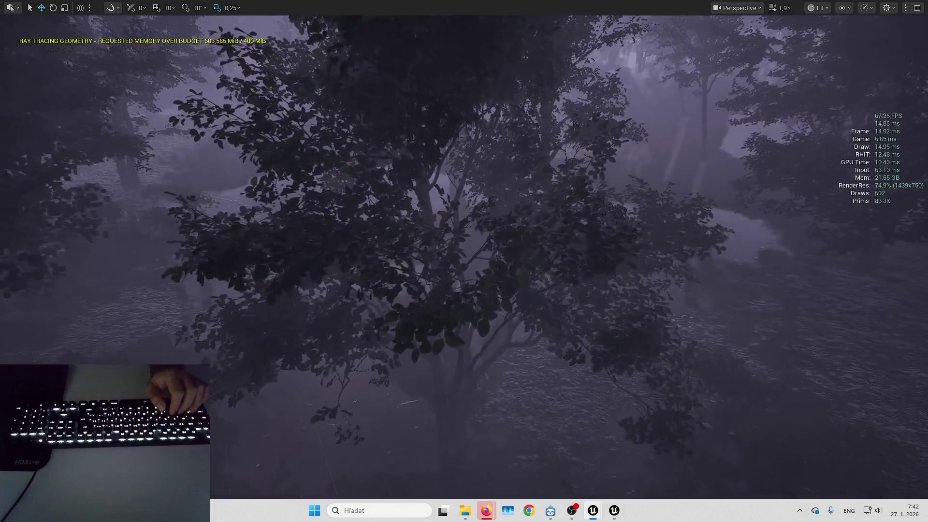
key(Up)
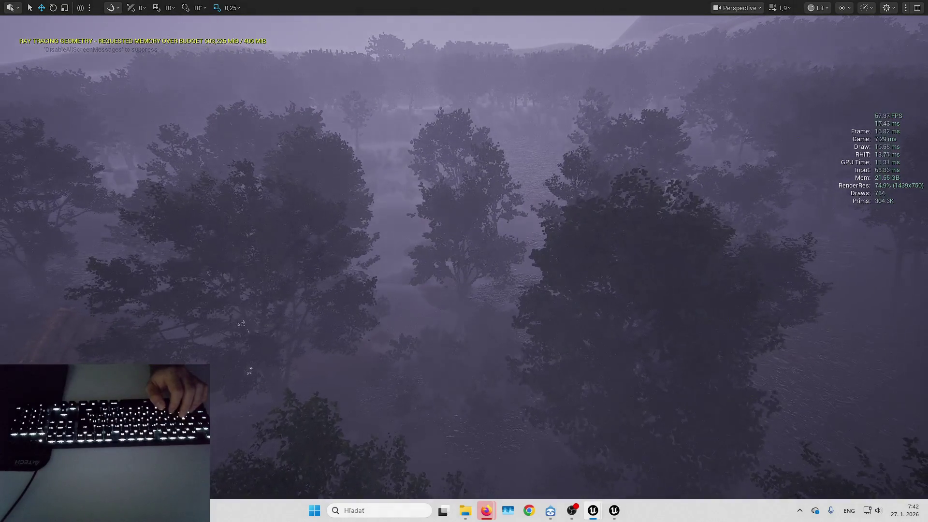
key(Up)
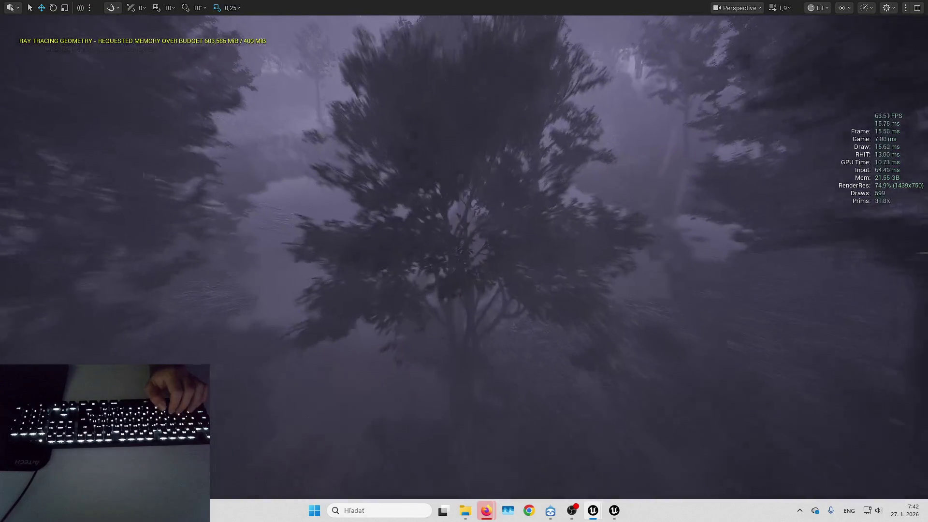
key(alt+shift)
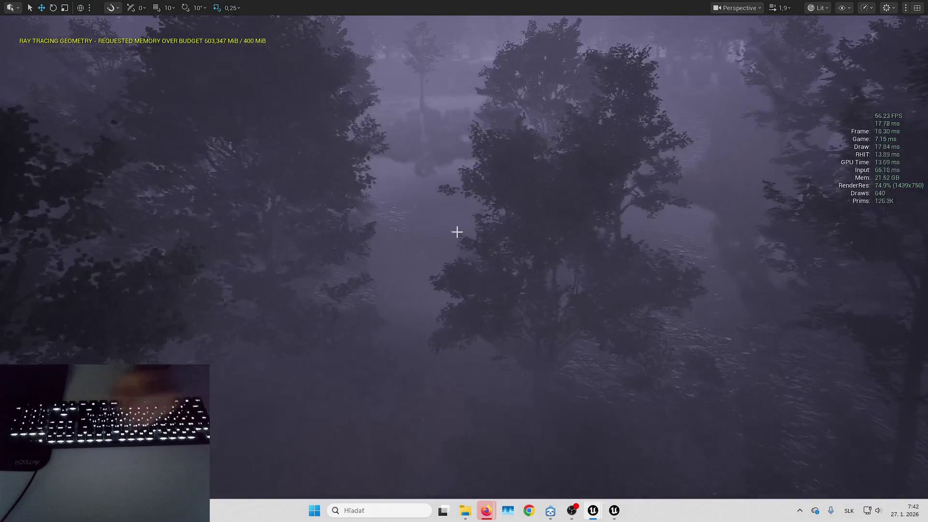
key(F11)
click(198, 406)
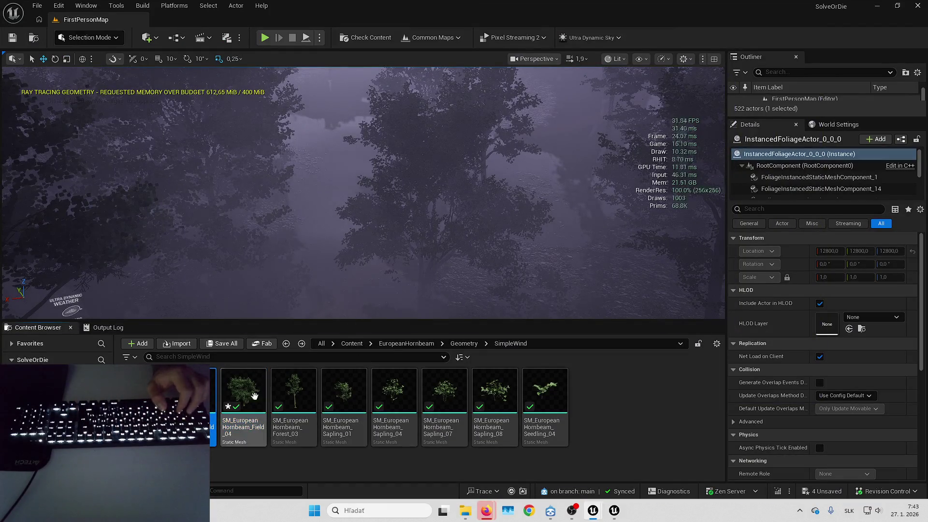
Select the hornbeam meshes in the Content Browser and open them for editing.
ctrl+click(294, 392)
shift+click(551, 397)
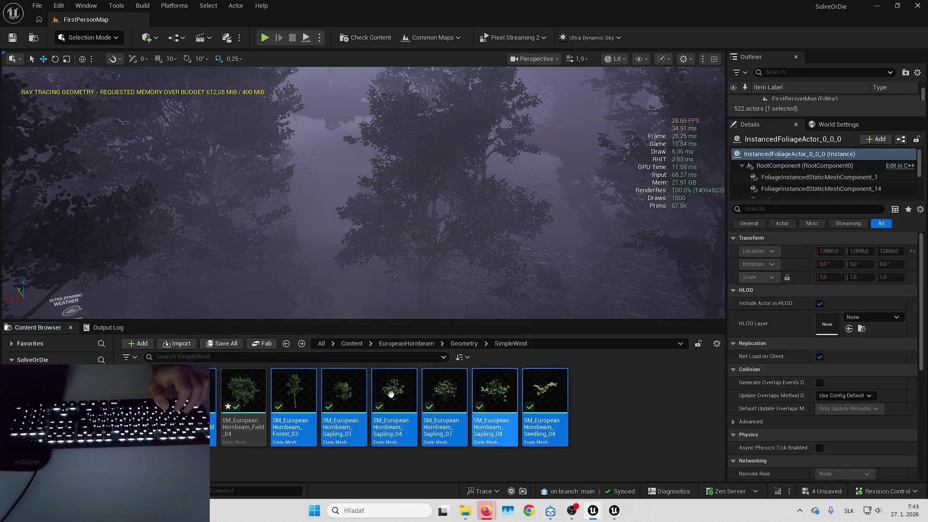
right_click(300, 392)
mouse_move(367, 367)
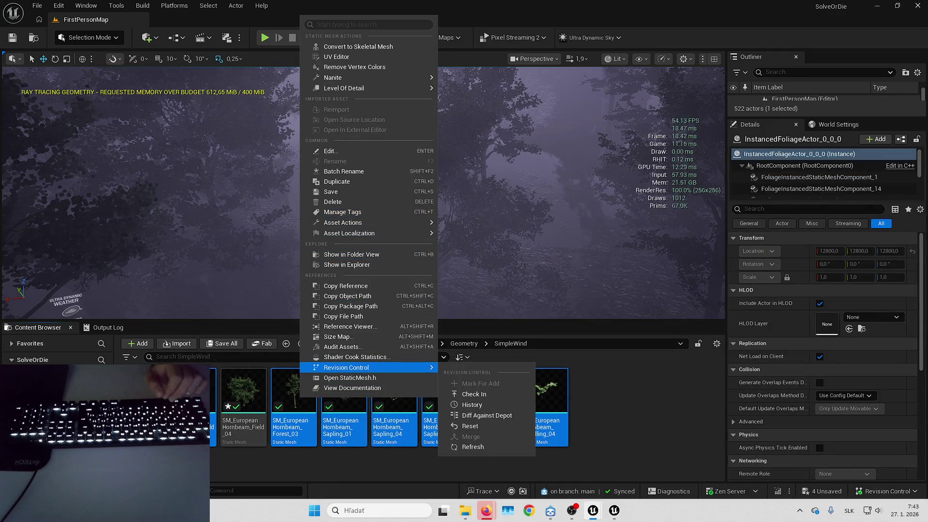
key(Return)
Set Keep Triangle Percent to 100 in Nanite Settings and apply the changes.
scroll(591, 303, down, 5)
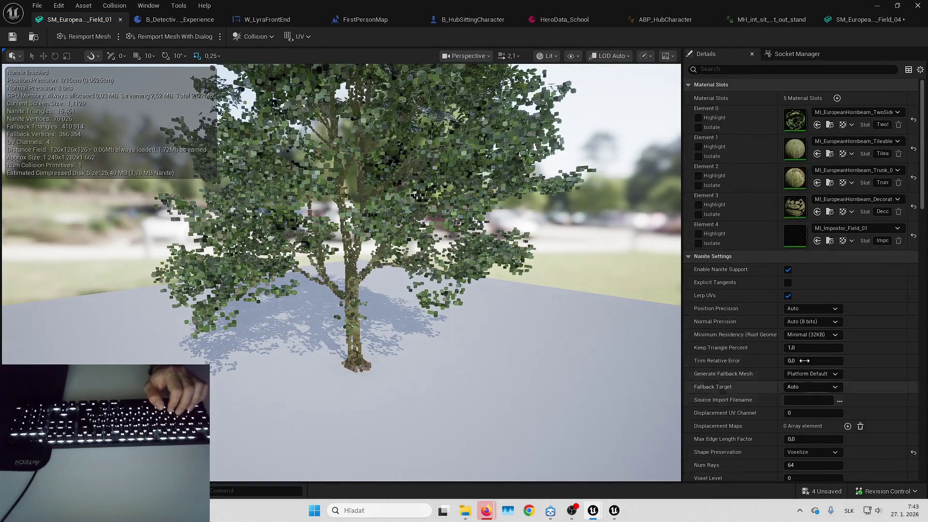
click(810, 347)
text(100)
key(Return)
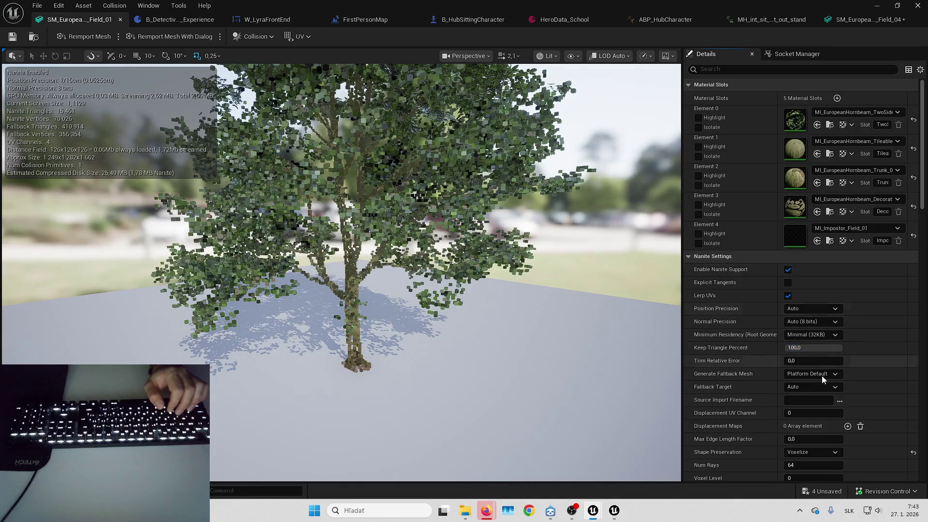
scroll(822, 379, down, 3)
scroll(806, 275, down, 3)
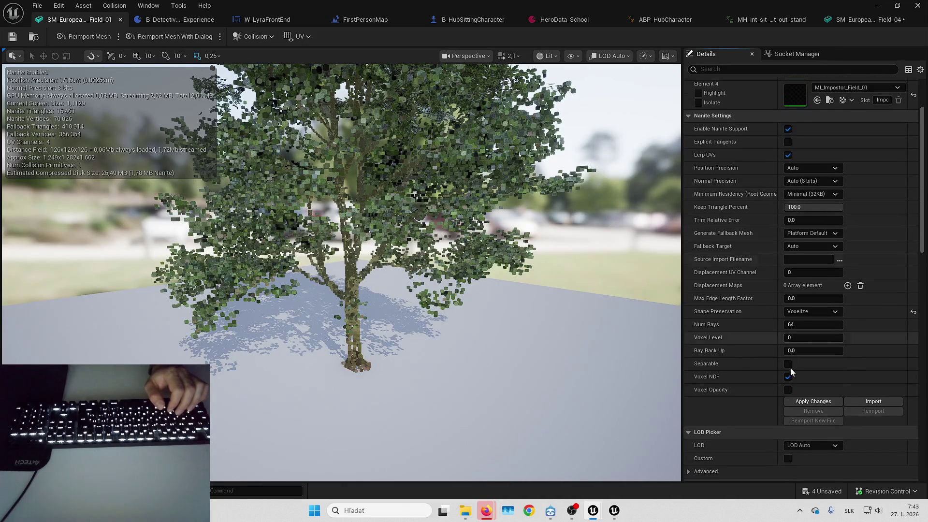
click(815, 403)
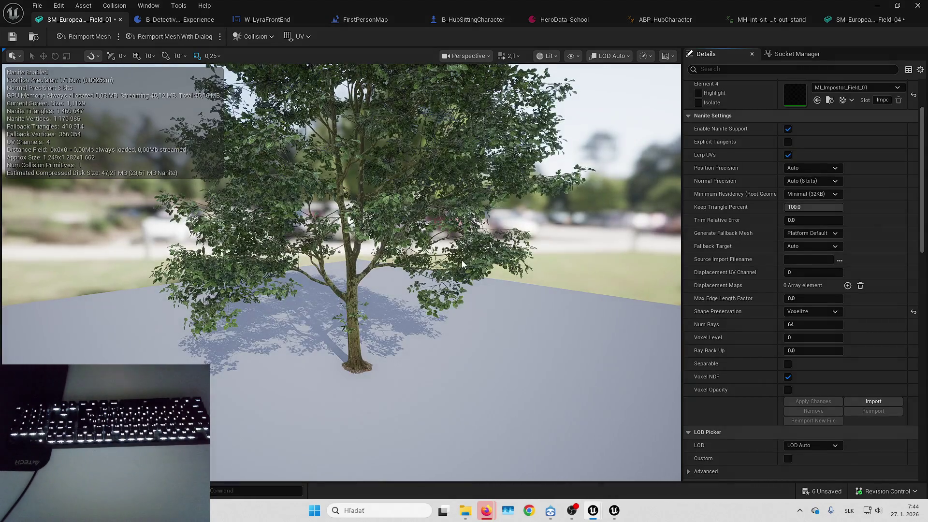
mouse_move(462, 260)
mouse_down()
mouse_move(488, 261)
mouse_move(469, 280)
mouse_move(481, 276)
mouse_up()
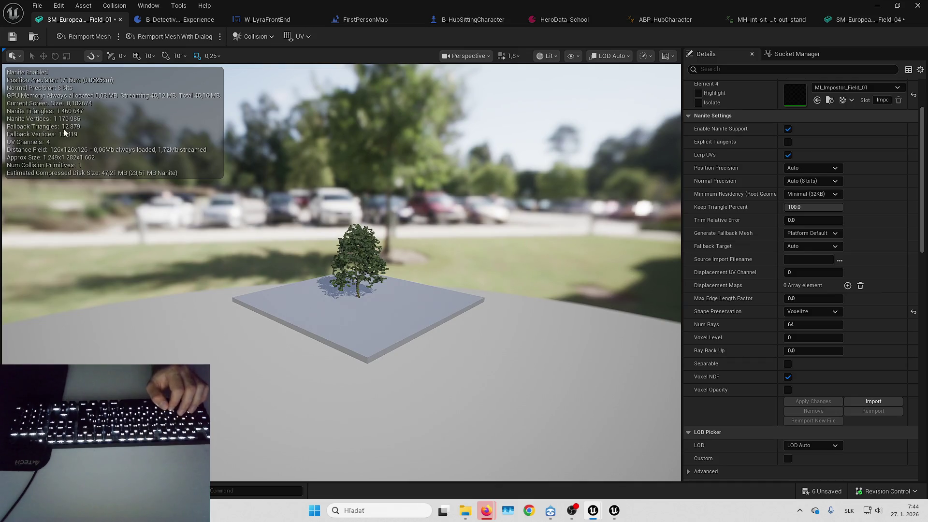
Zoom toward the tree and save the SM_EuropeanHornbeam_Field_01 mesh asset.
drag(481, 276, 481, 275)
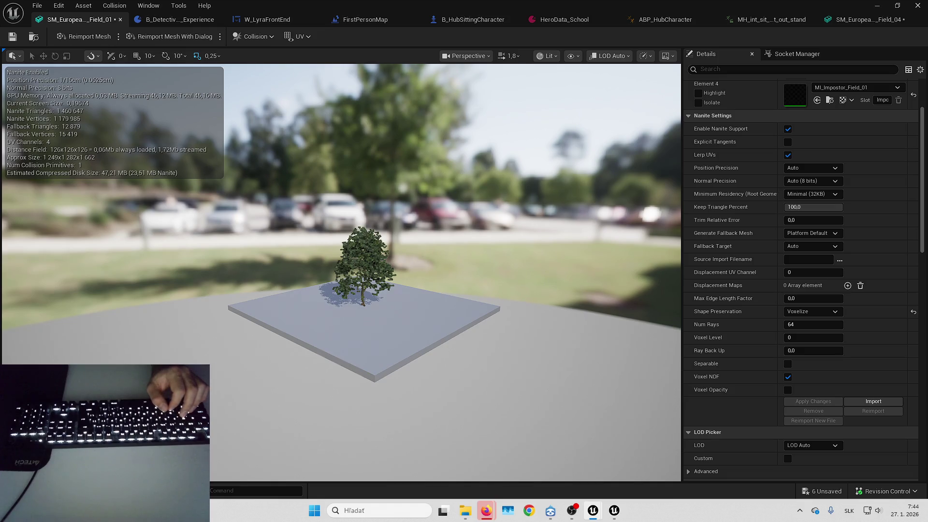
scroll(341, 222, up, 5)
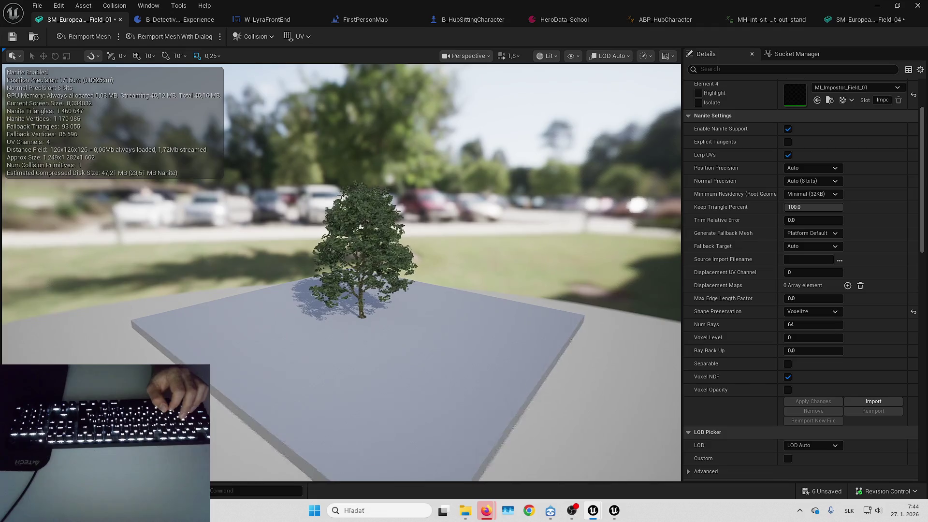
scroll(341, 223, up, 5)
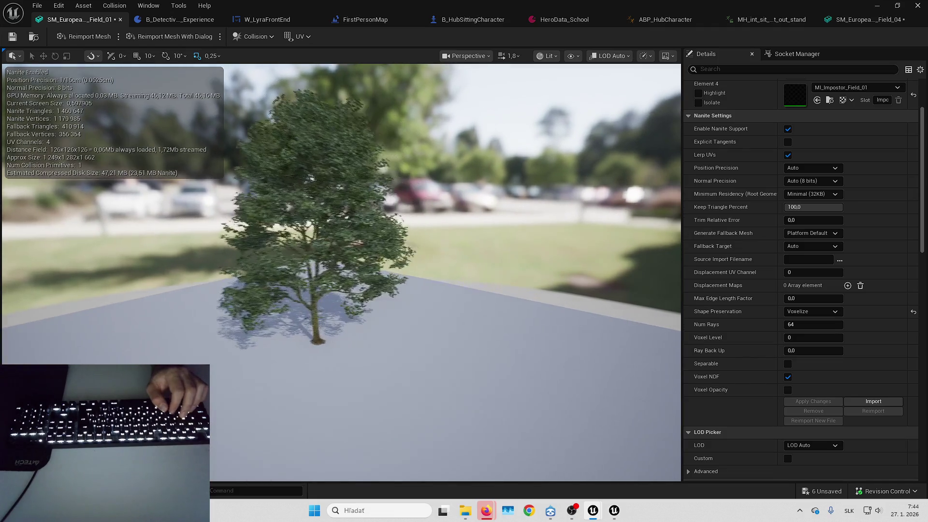
scroll(524, 292, up, 5)
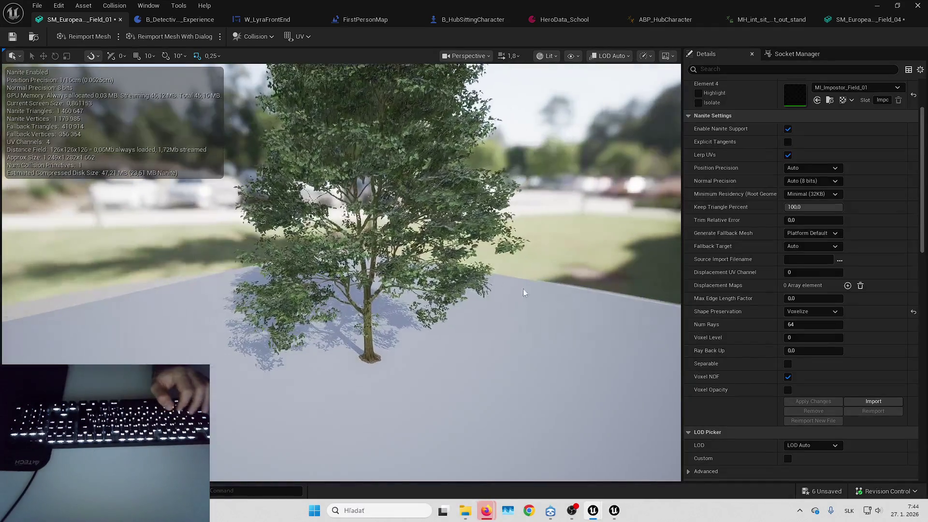
key(ctrl+shift+s)
key(Return)
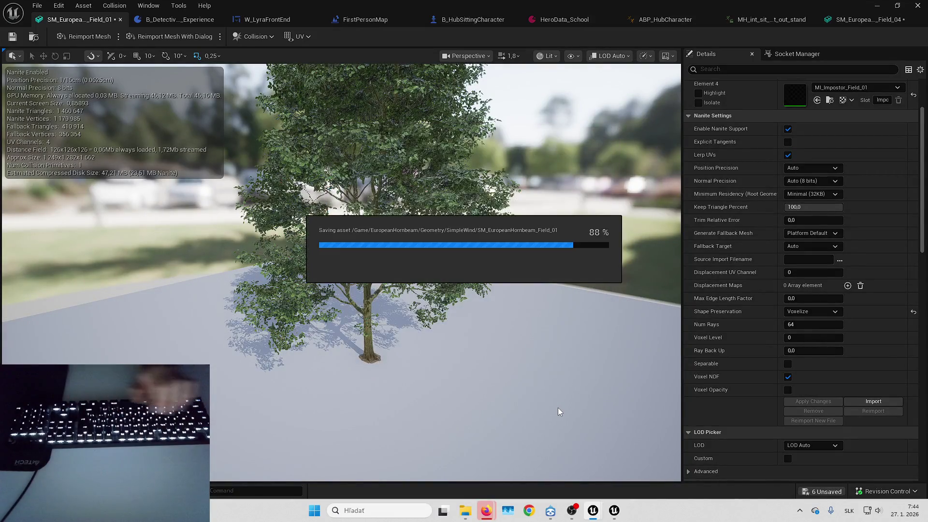
scroll(341, 271, down, 4)
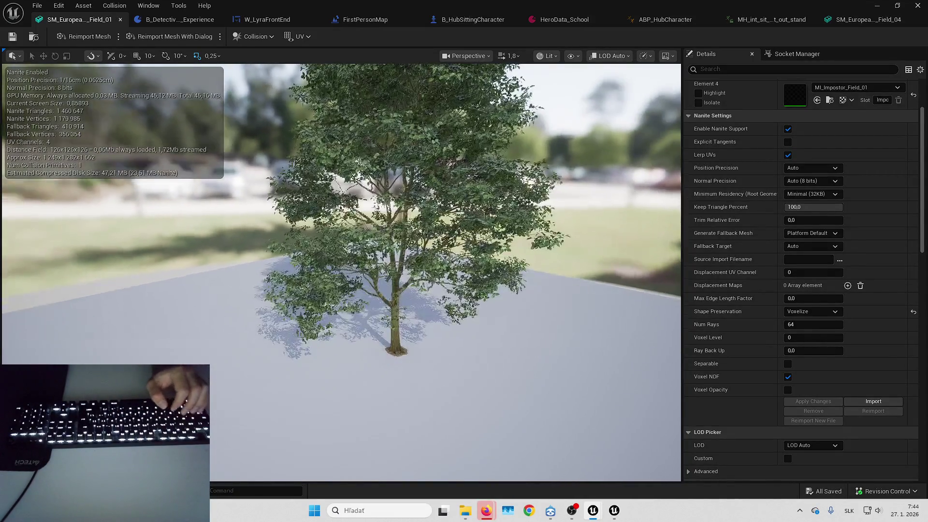
click(877, 6)
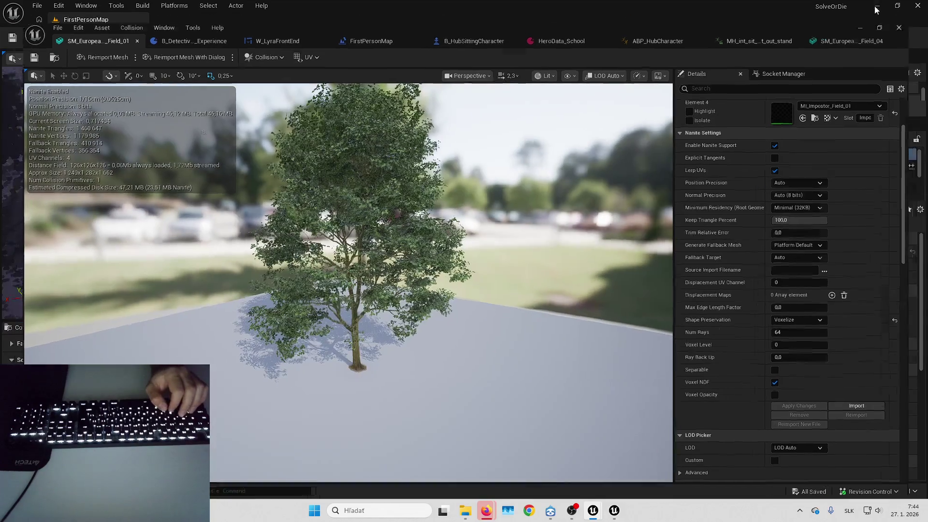
Select the hornbeam meshes from Forest_03 through Seedling_04 and open them in the Property Matrix.
click(217, 394)
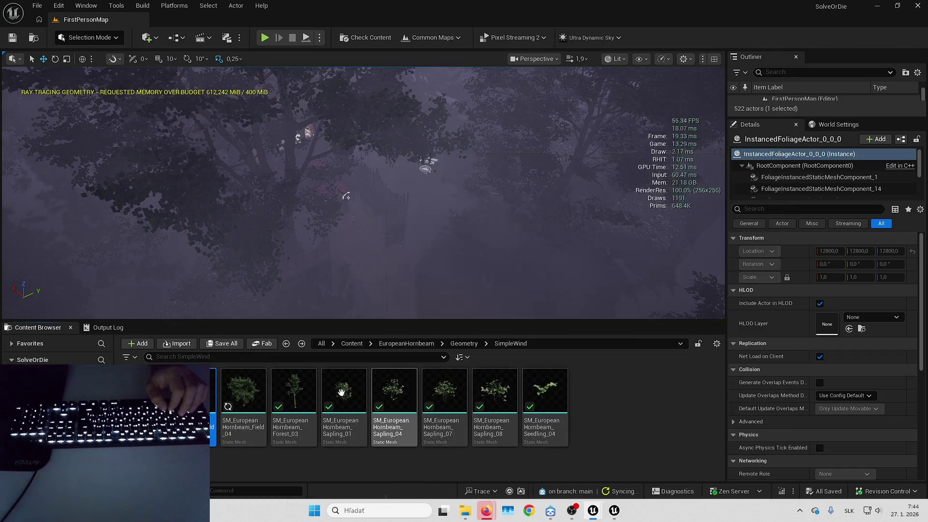
click(304, 396)
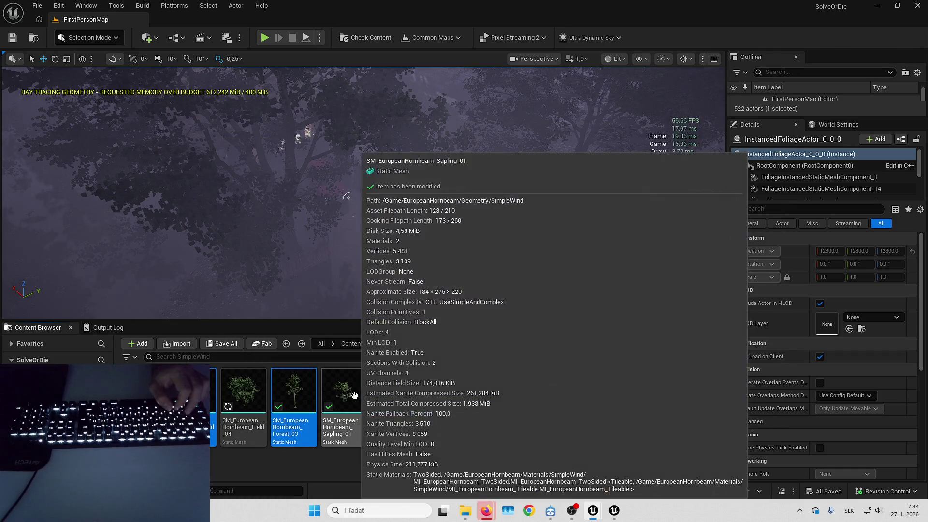
shift+click(545, 394)
right_click(430, 393)
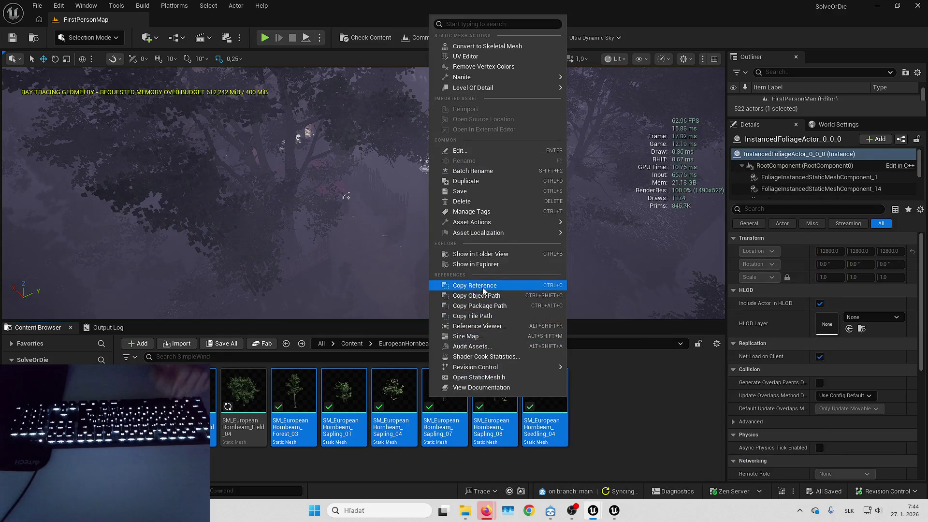
mouse_move(509, 222)
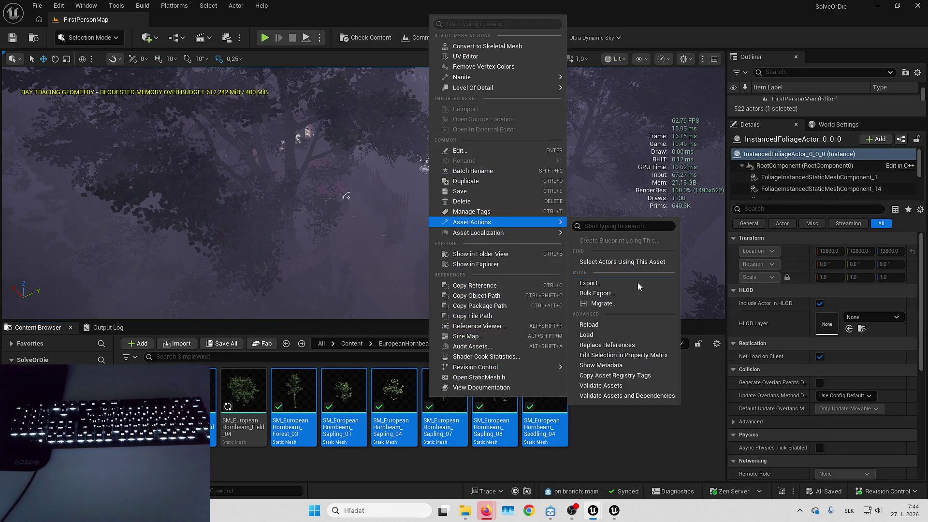
click(628, 355)
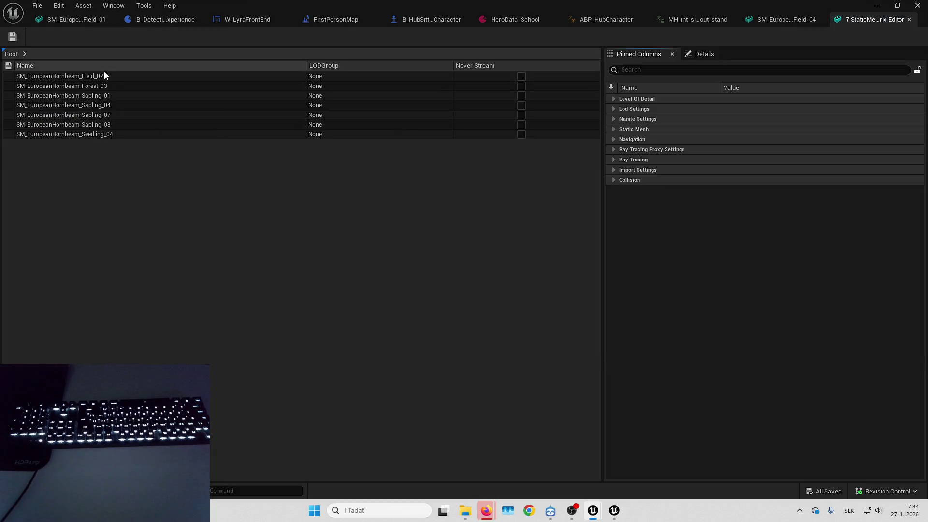
Select all seven mesh rows and expand the Nanite Settings properties.
key(ctrl+a)
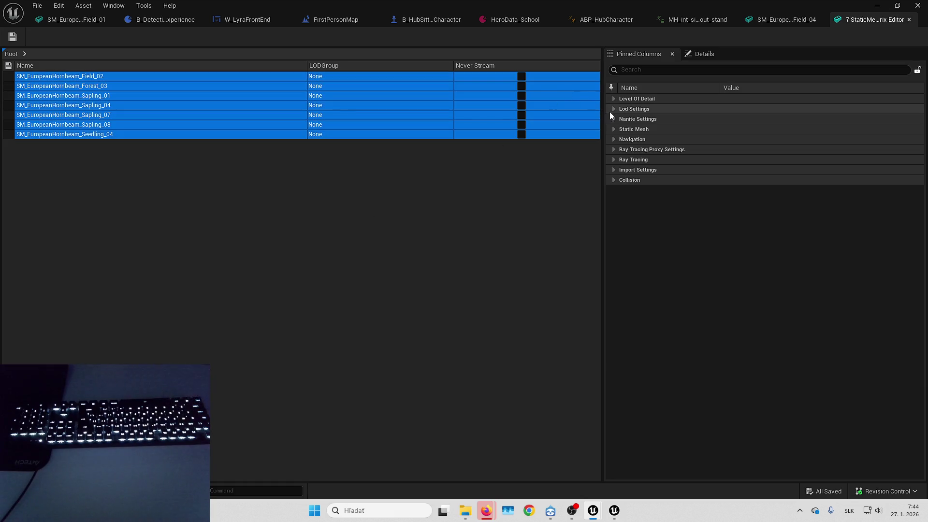
click(614, 99)
click(614, 99)
click(614, 119)
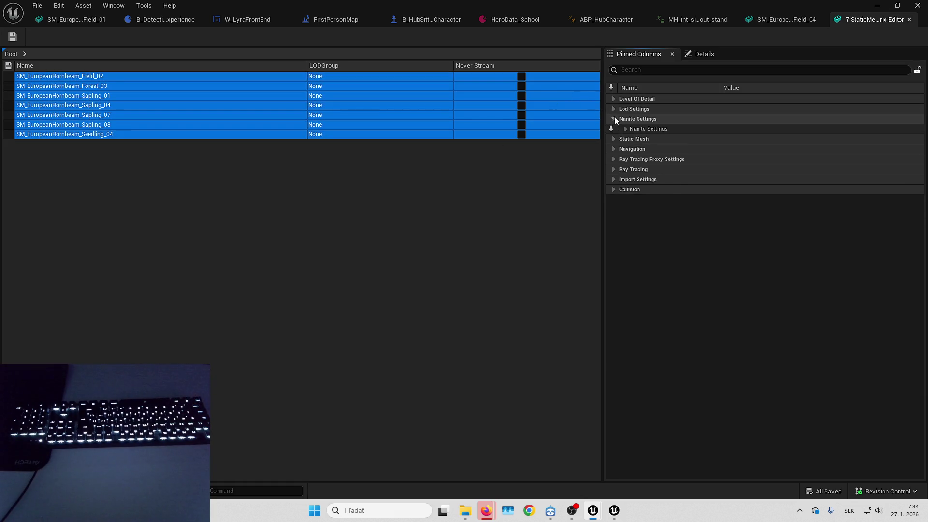
click(626, 129)
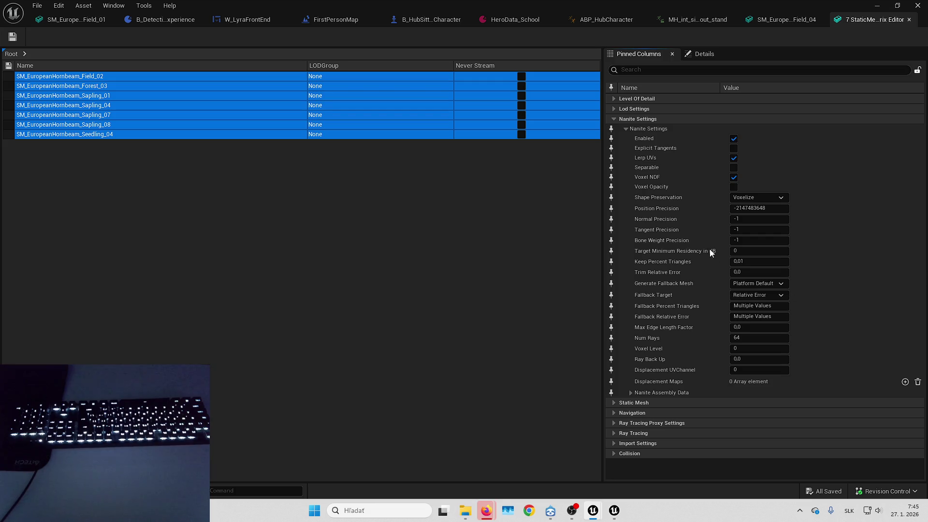
Enter 100 for Keep Percent Triangles across all seven meshes.
scroll(692, 190, down, 2)
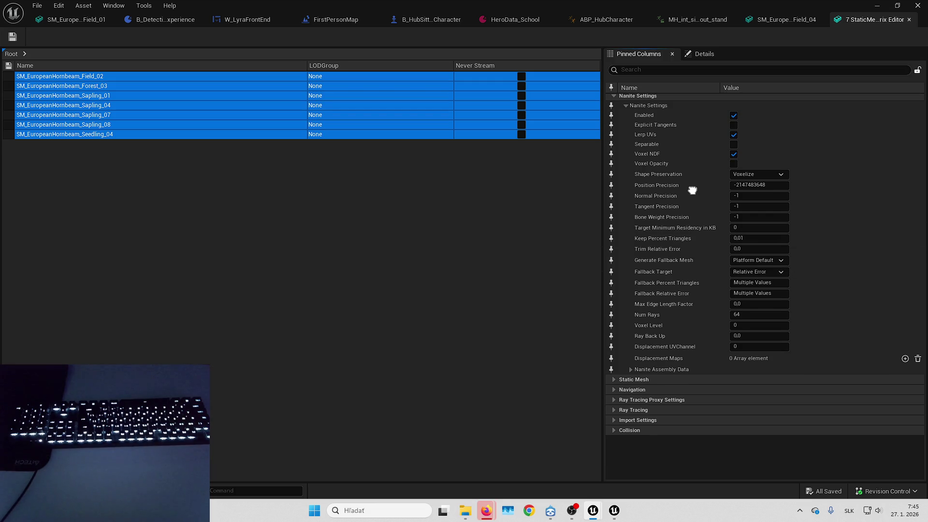
scroll(736, 259, up, 2)
click(755, 262)
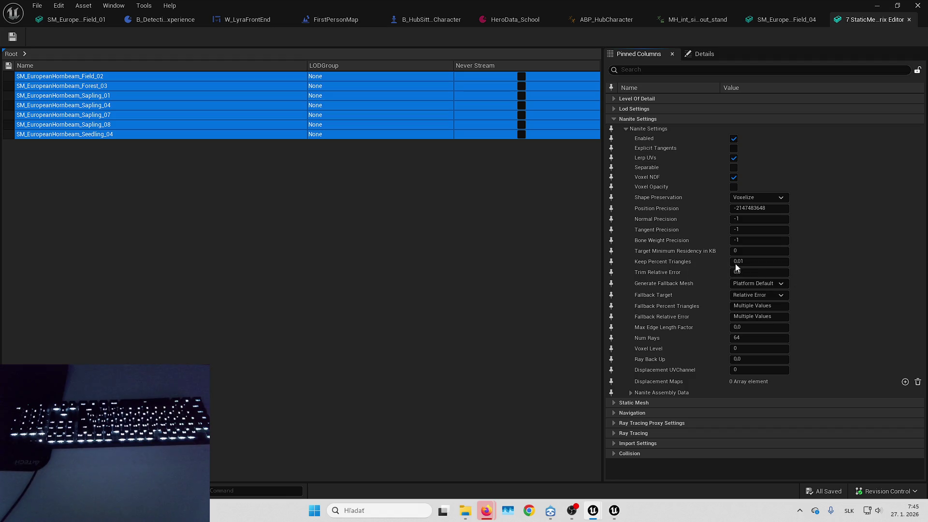
text(100)
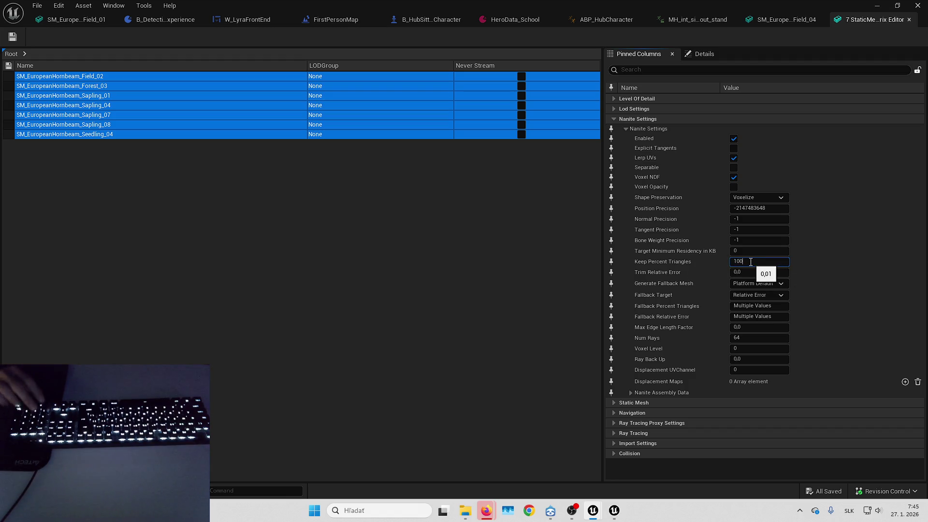
key(Return)
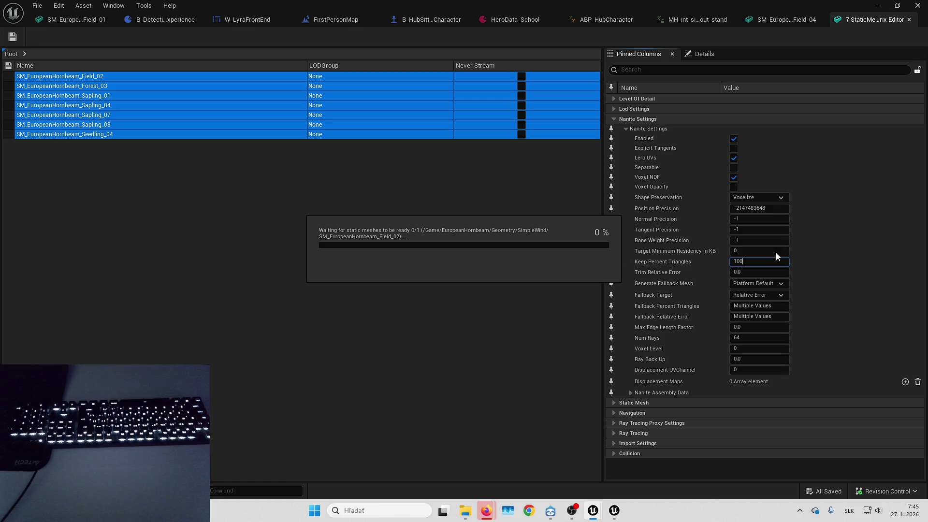
click(486, 510)
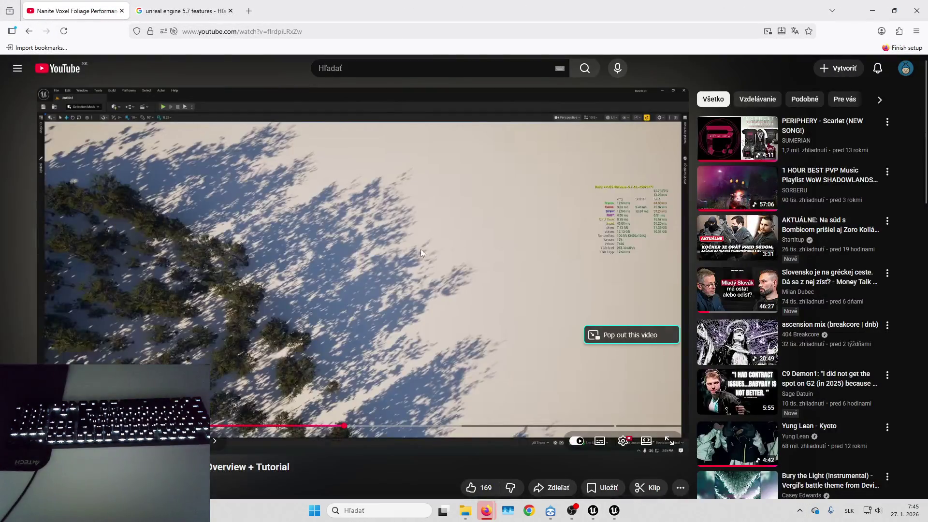
click(429, 250)
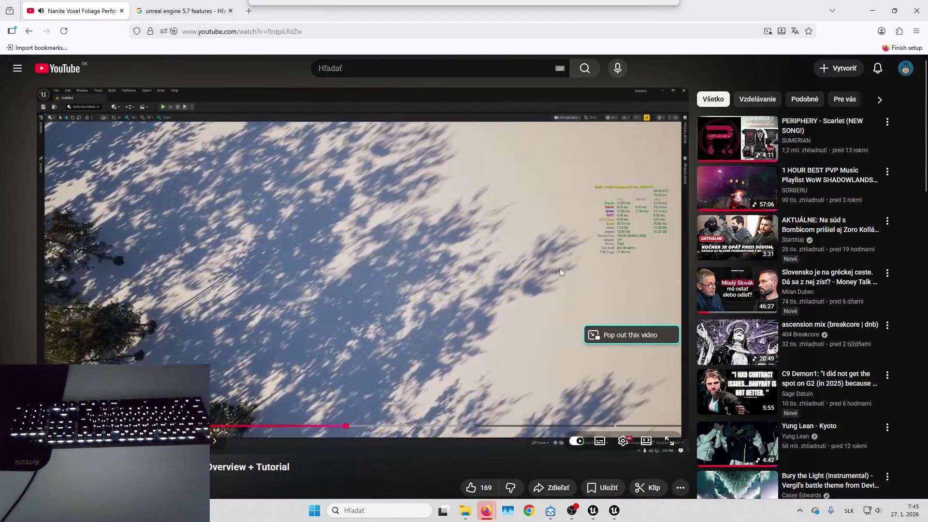
key(f)
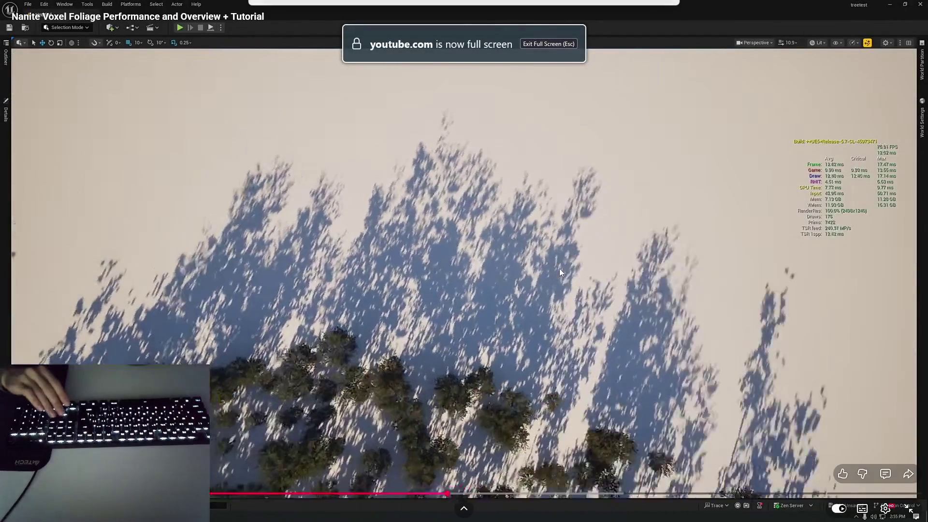
key(Up)
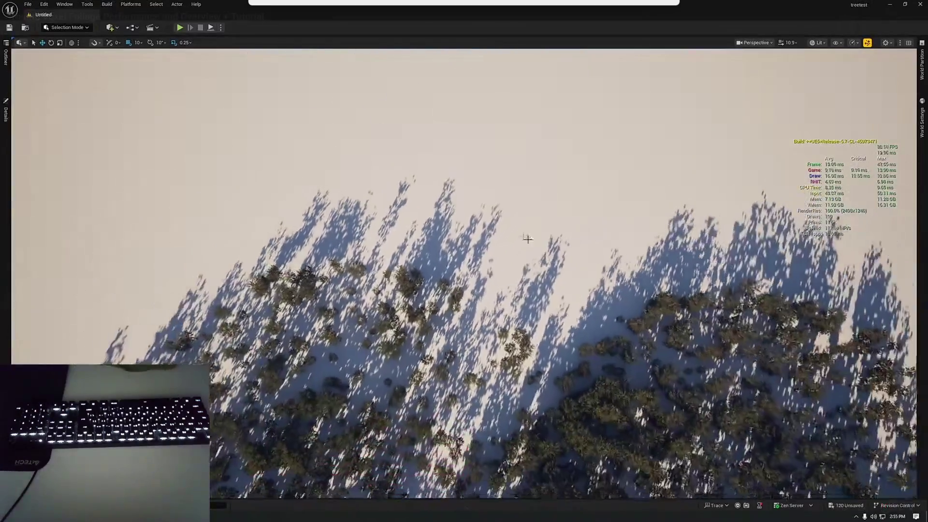
key(Up)
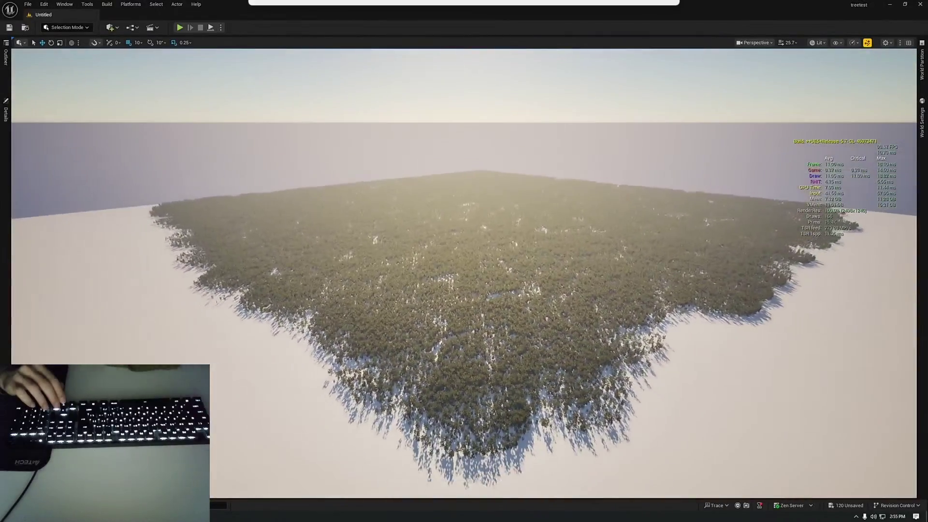
key(Right)
key(Right)
key(Right)
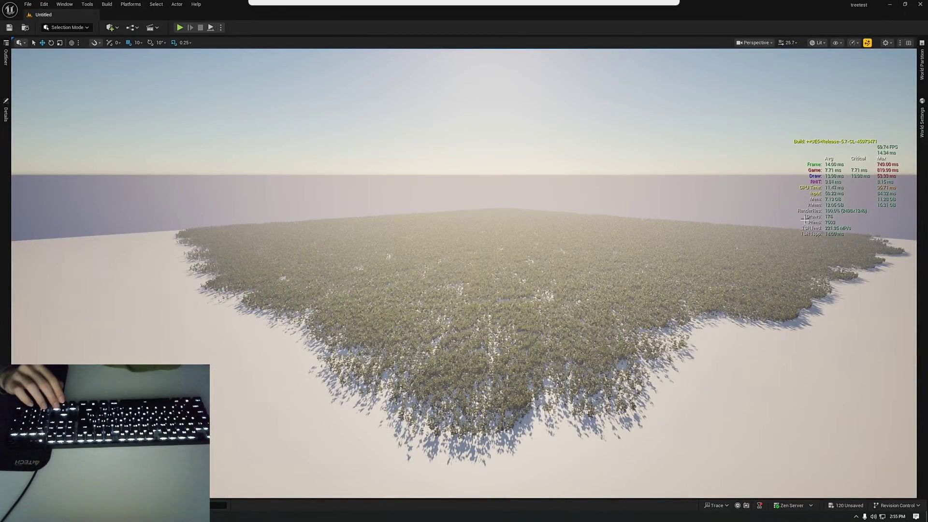
key(Right)
key(Right)
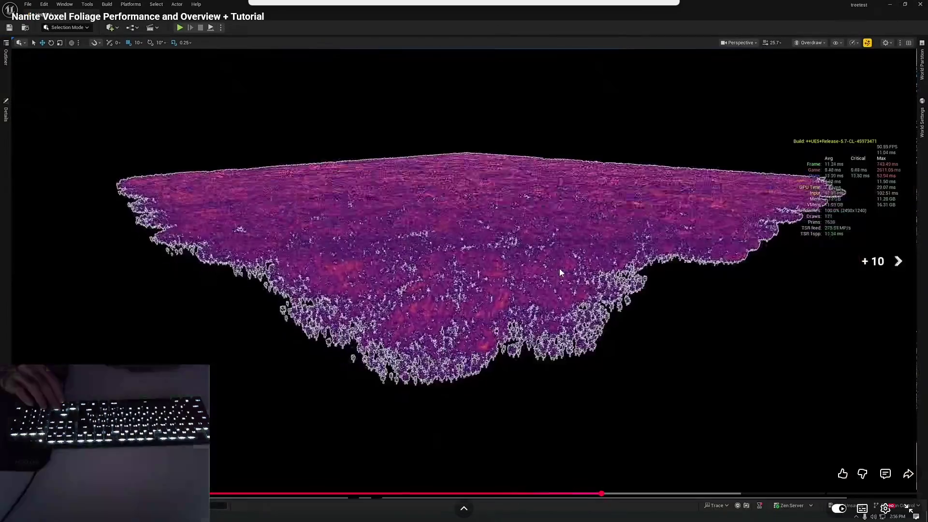
key(Right)
key(Right)
key(Right)
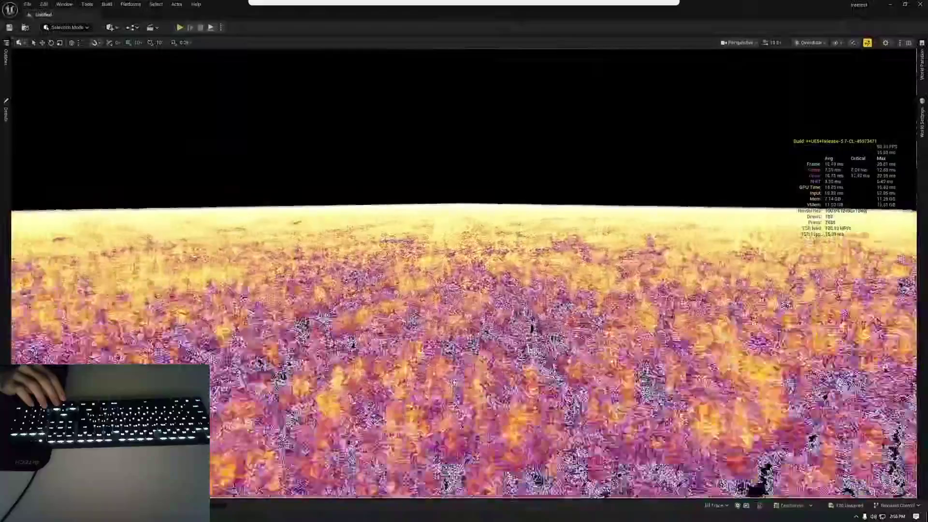
mouse_move(559, 268)
key(Right)
key(Right)
key(Right)
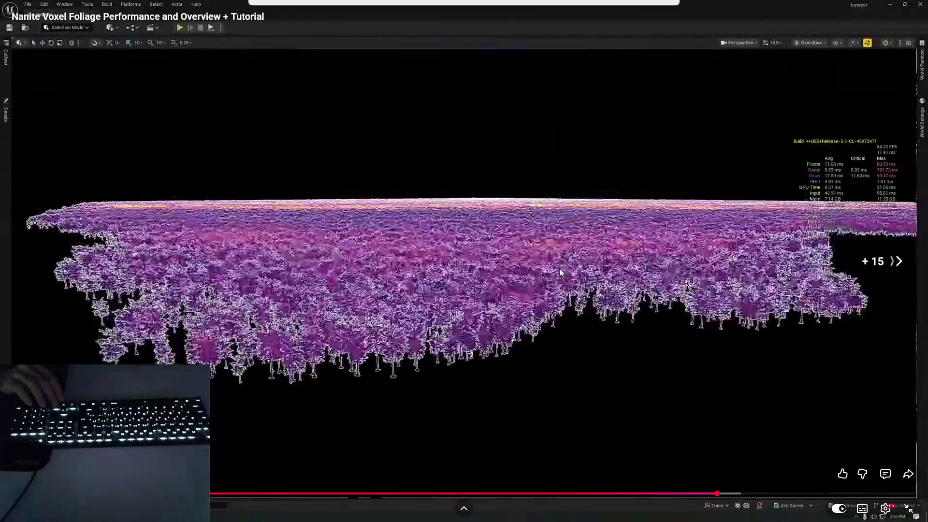
key(Right)
key(Right)
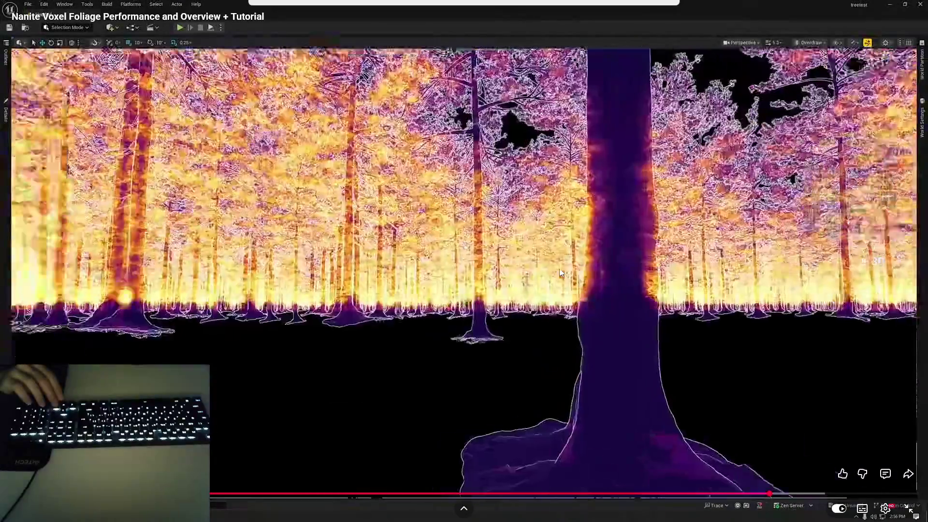
key(Right)
key(Right)
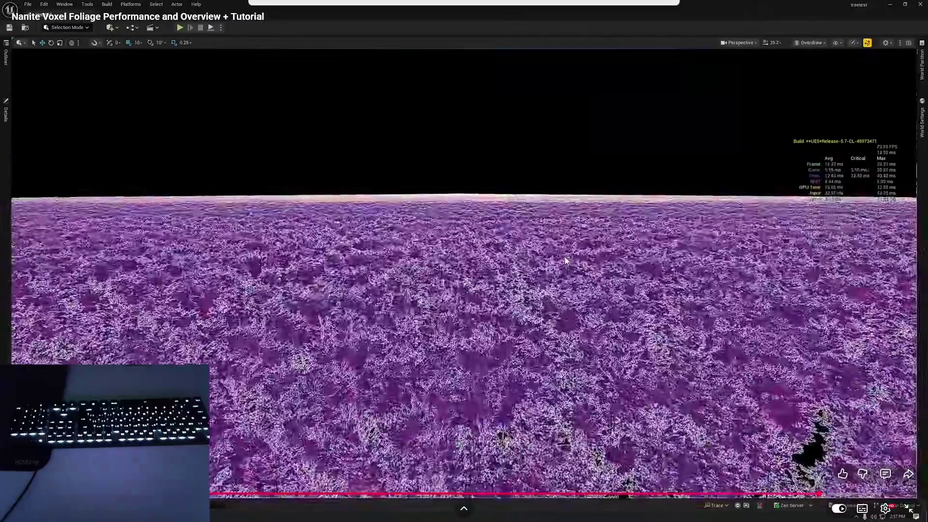
double_click(590, 205)
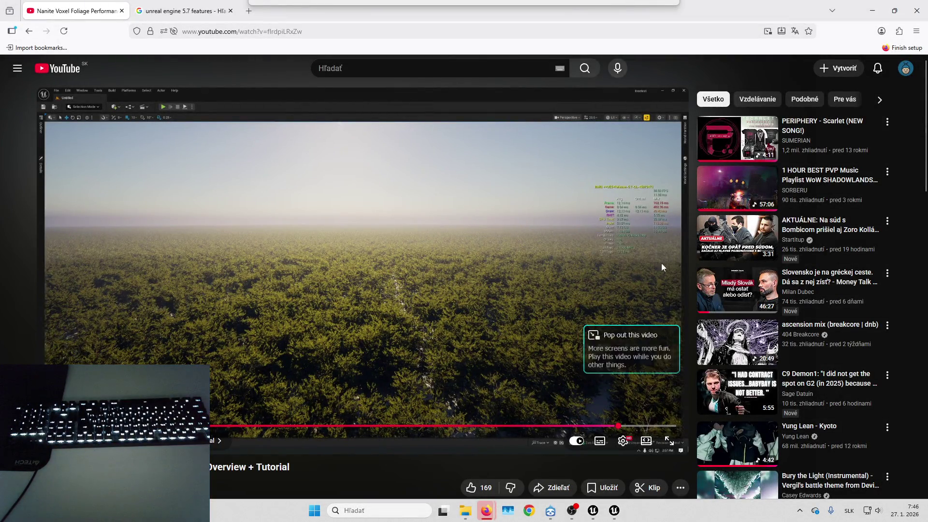
click(873, 10)
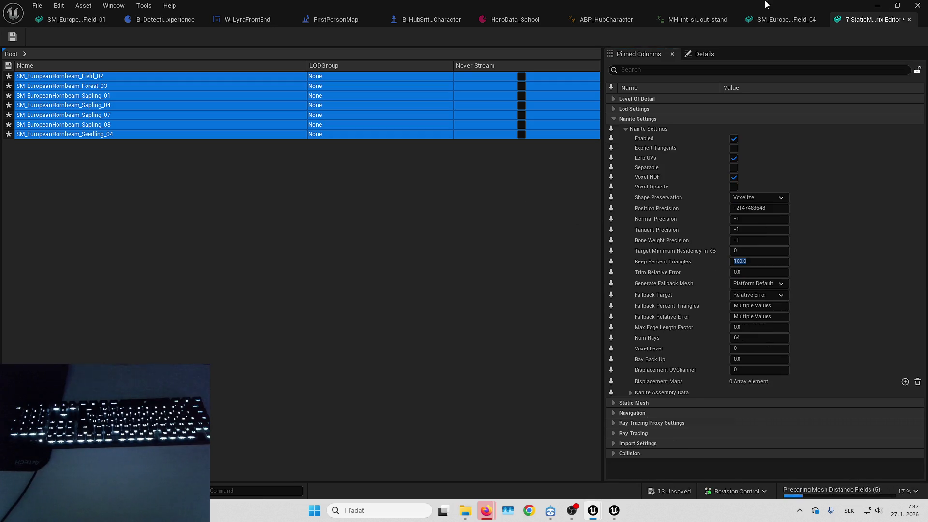
Close the Property Matrix and Field_04 mesh editor, then look around the foggy forest in the level viewport.
click(910, 19)
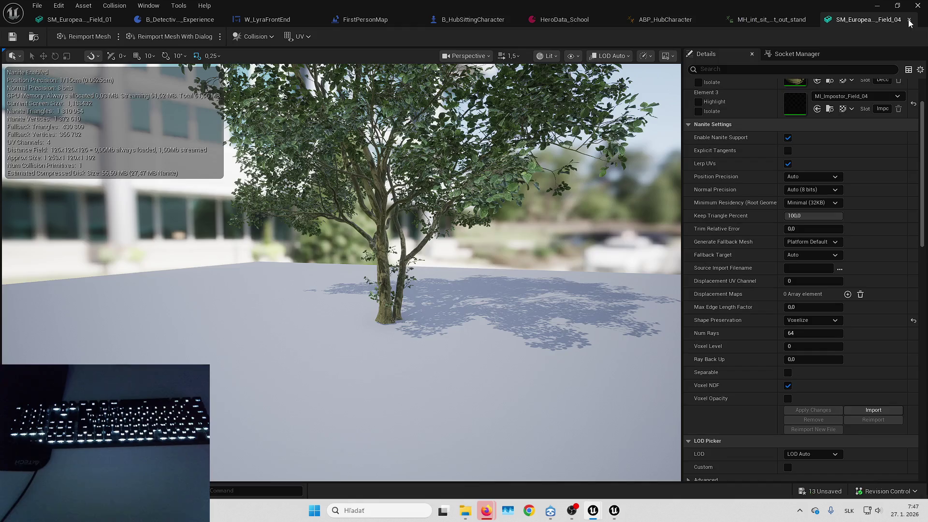
click(910, 19)
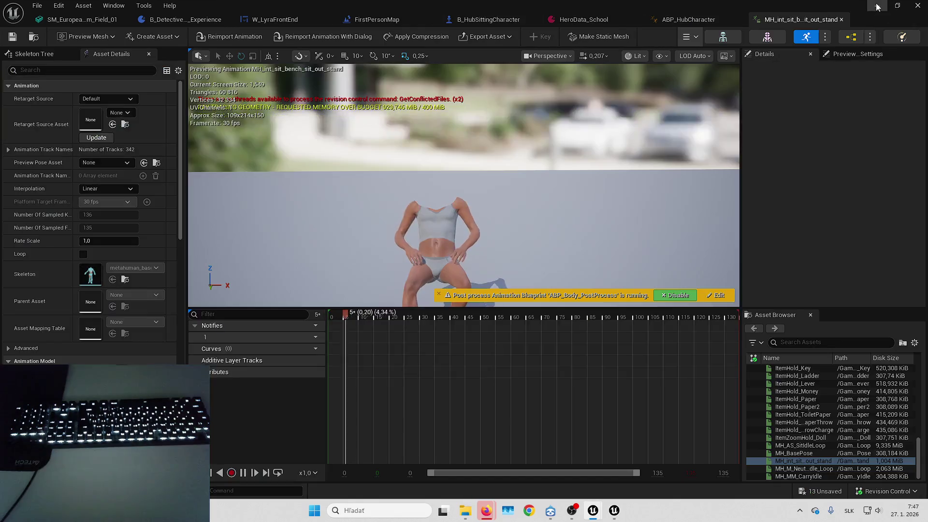
click(877, 6)
mouse_move(614, 510)
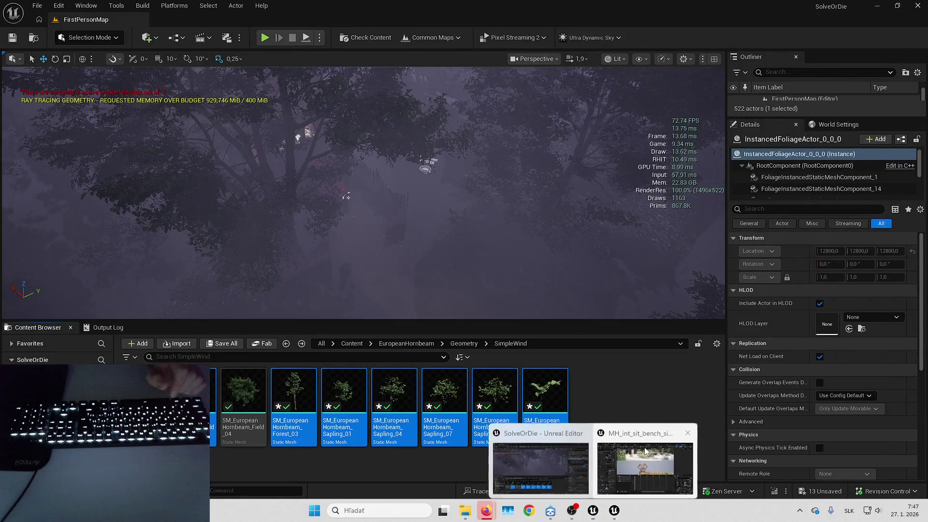
click(609, 422)
mouse_move(524, 184)
mouse_down()
mouse_move(528, 194)
mouse_move(500, 210)
mouse_move(487, 229)
mouse_up()
scroll(524, 185, up, 3)
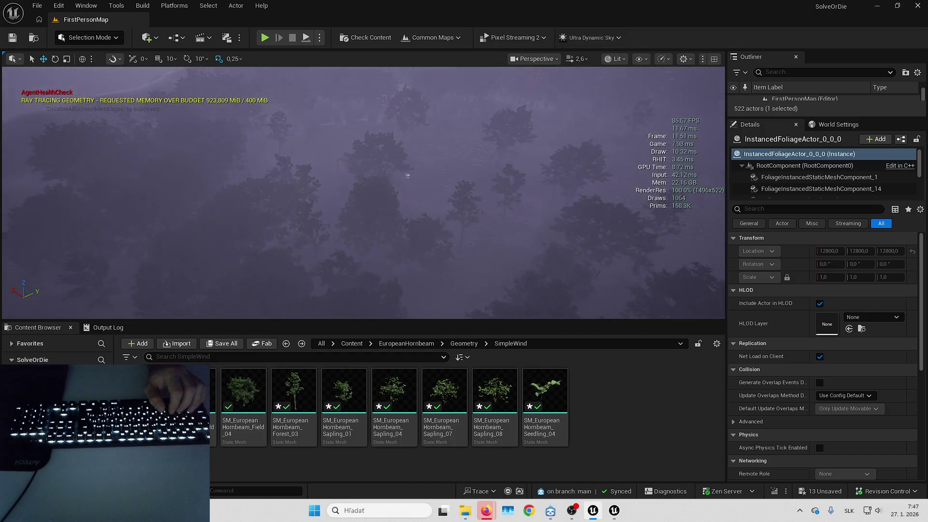
Rerun the MeshLODBias.Offset 0 console command from history to reset the Nanite LOD offset.
click(256, 490)
key(Up)
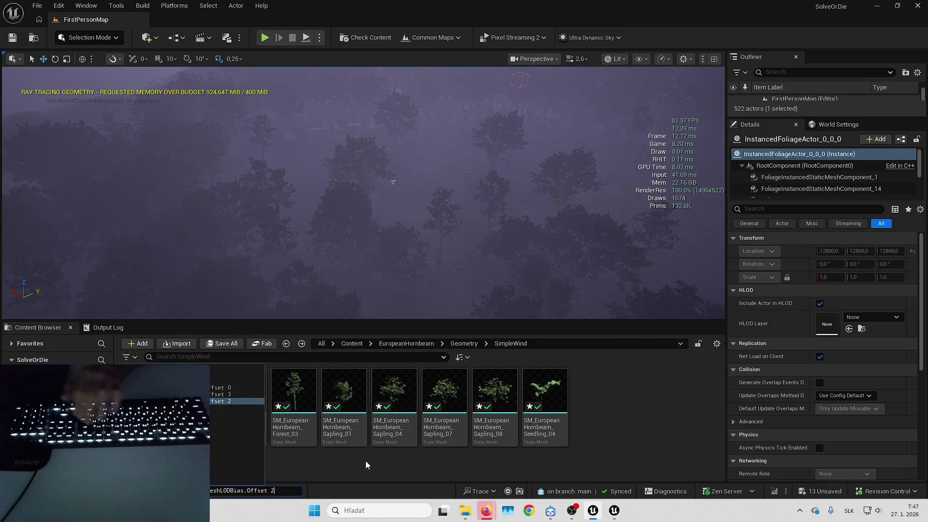
key(Up)
key(Up)
click(365, 462)
key(Return)
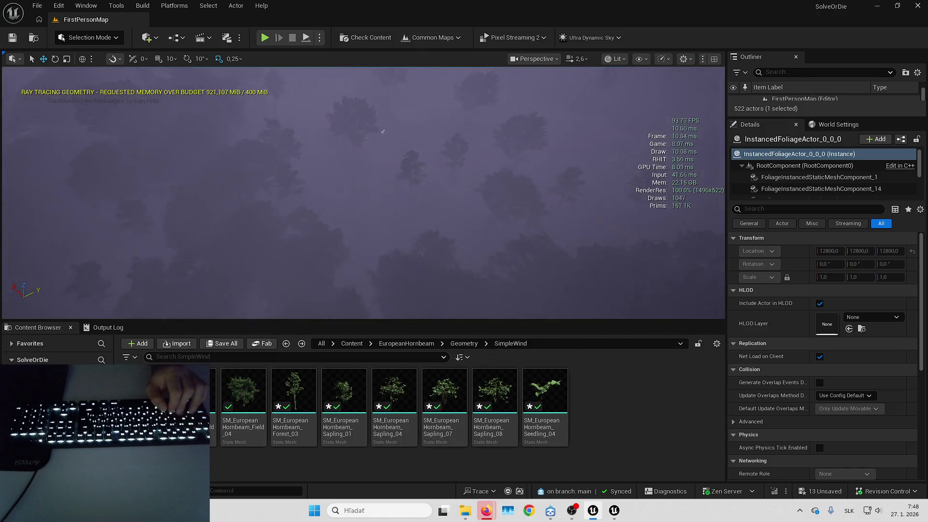
Switch the viewport to Nanite Visualization > Overdraw and fly into the dense foliage.
click(610, 62)
mouse_move(665, 272)
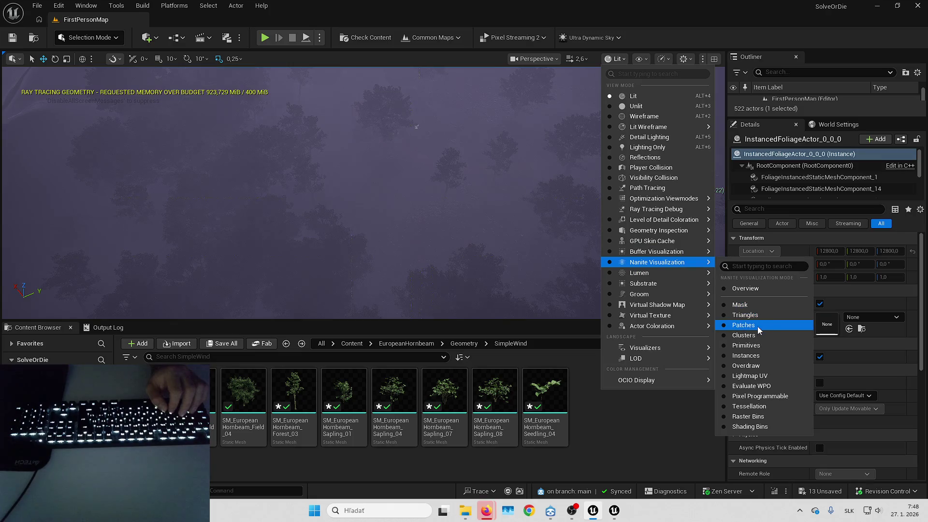
click(751, 366)
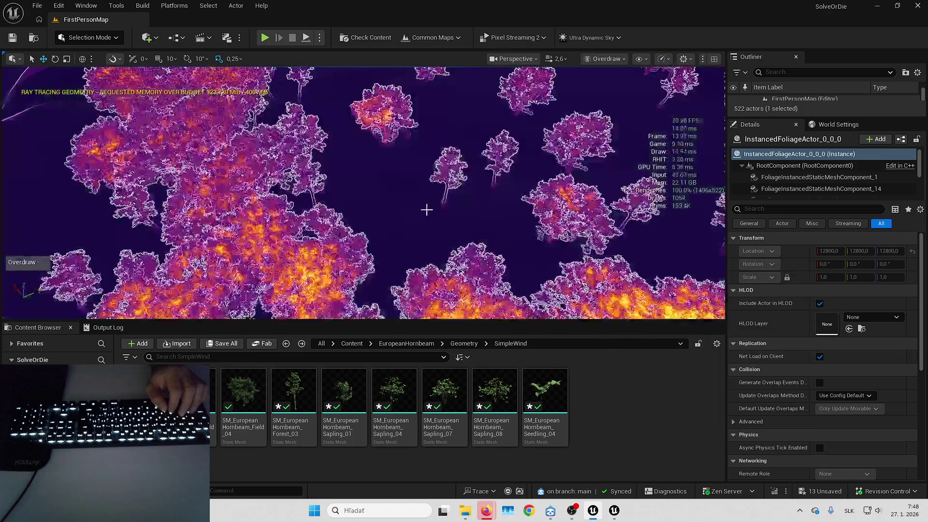
scroll(426, 210, down, 10)
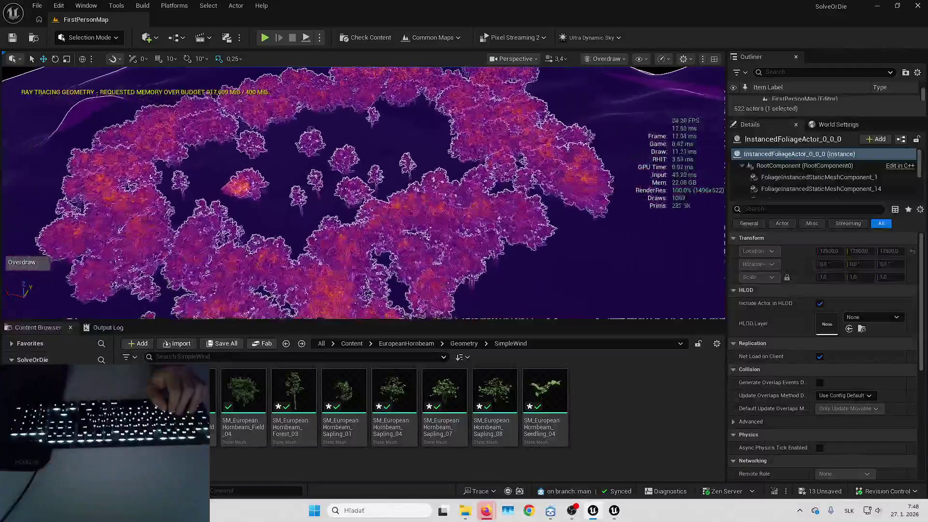
key(w)
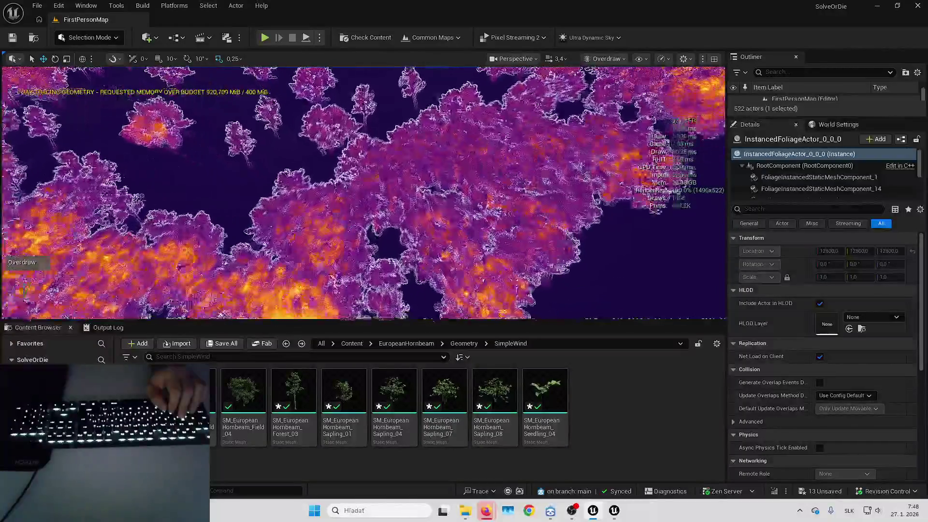
key(w)
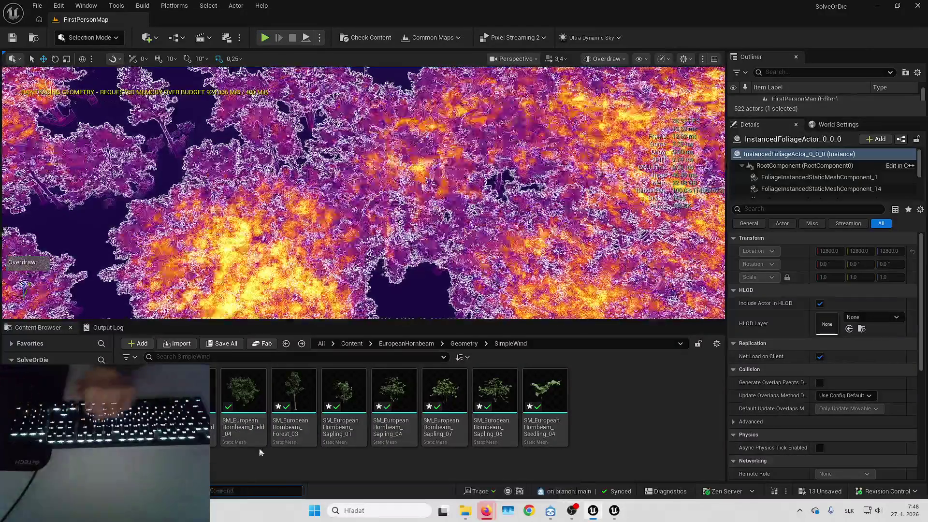
key(w)
key(w)
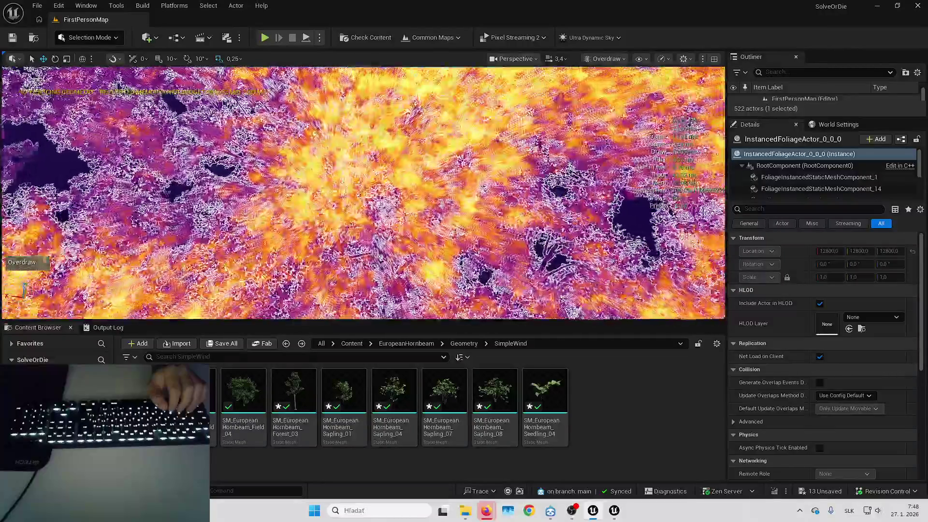
Run MeshLODBias.Offset 6 in the console, then return the viewport to Lit.
click(251, 491)
key(Up)
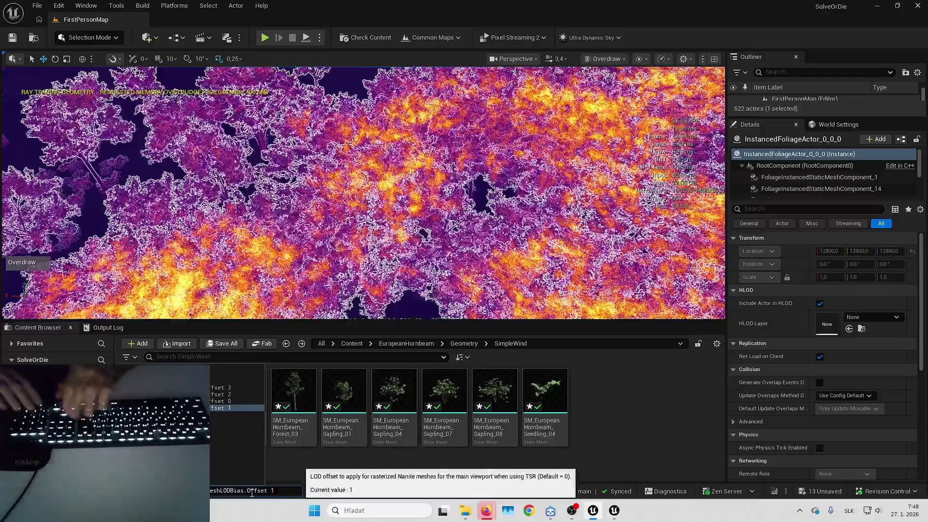
key(BackSpace)
text(6)
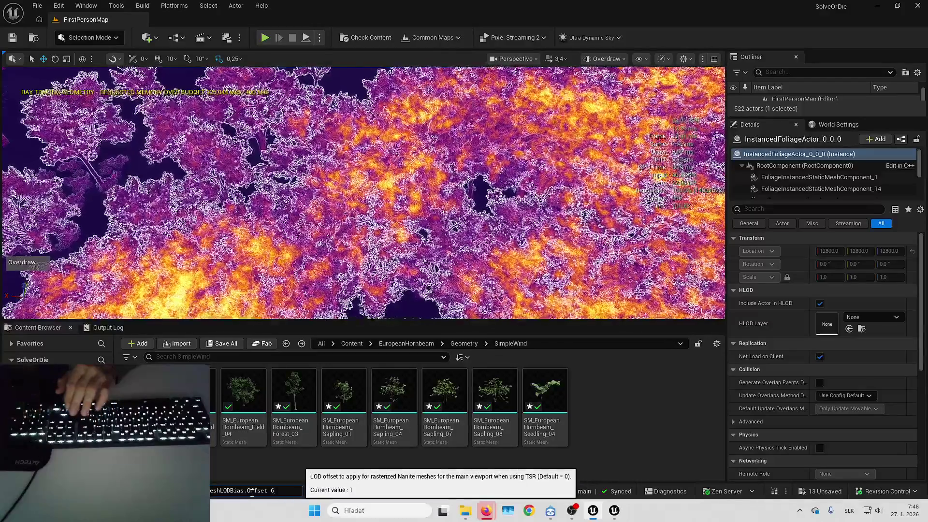
key(Return)
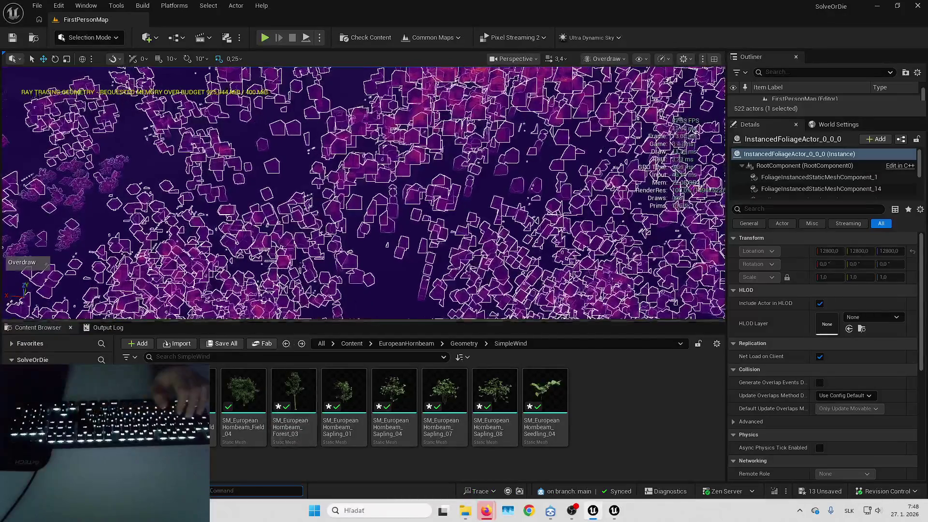
click(624, 59)
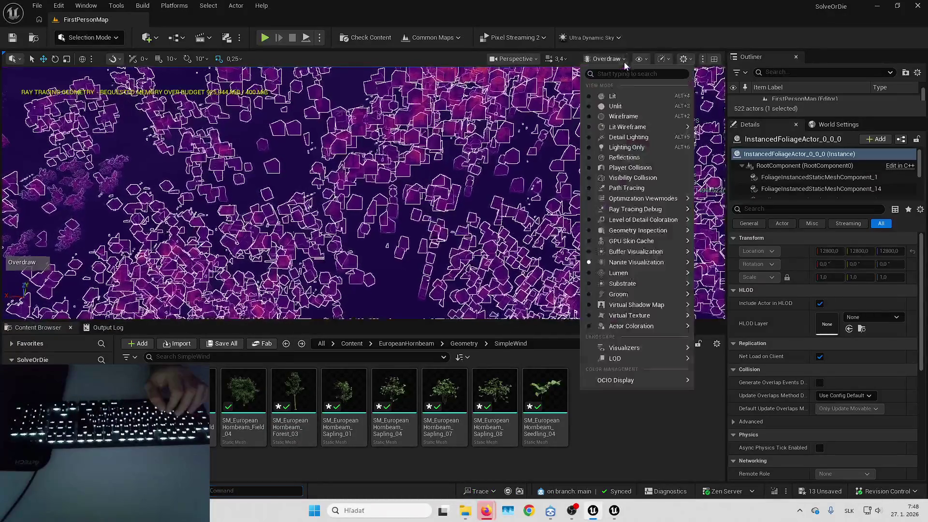
click(633, 99)
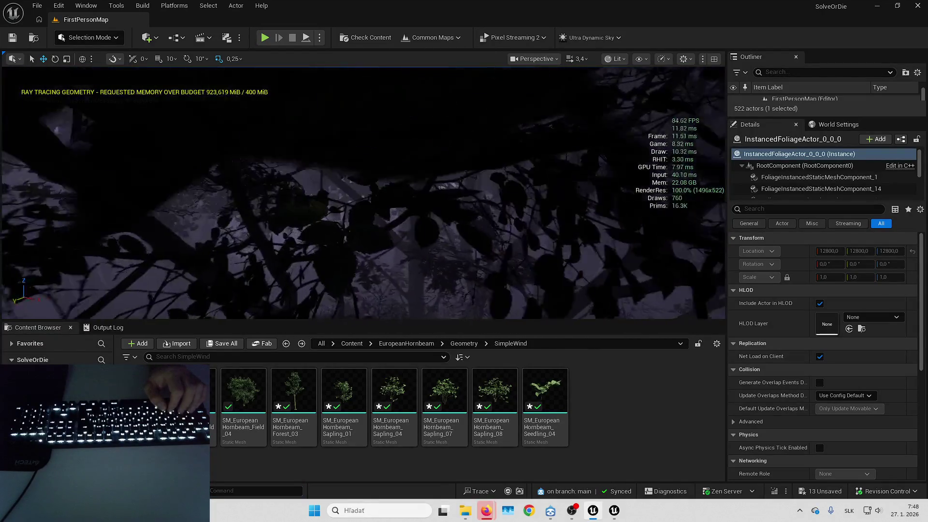
Fly over the forest toward the house and set MeshLODBias.Offset to 1.
key(f)
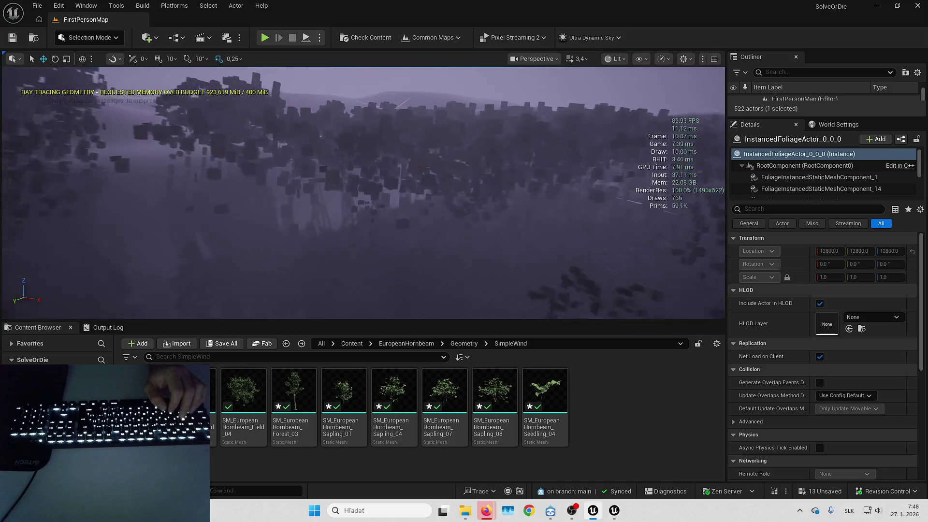
key(w)
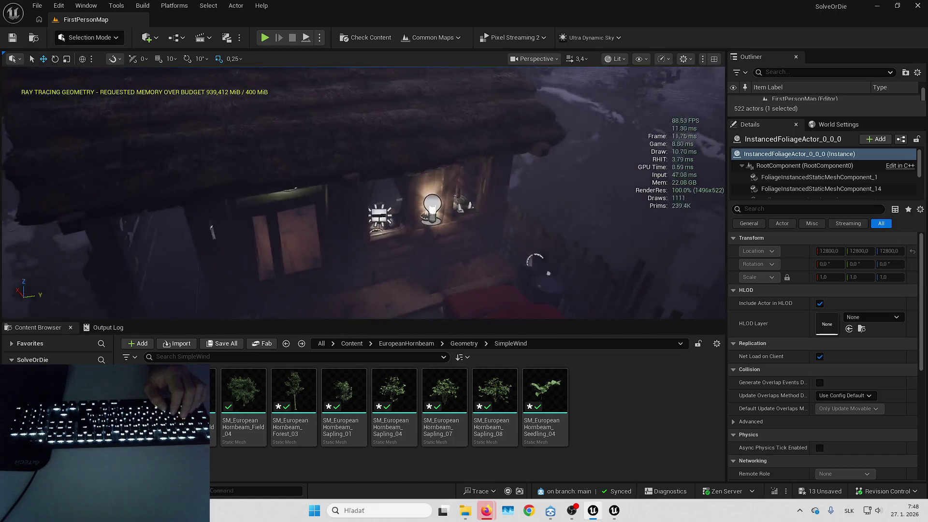
key(w)
key(Up)
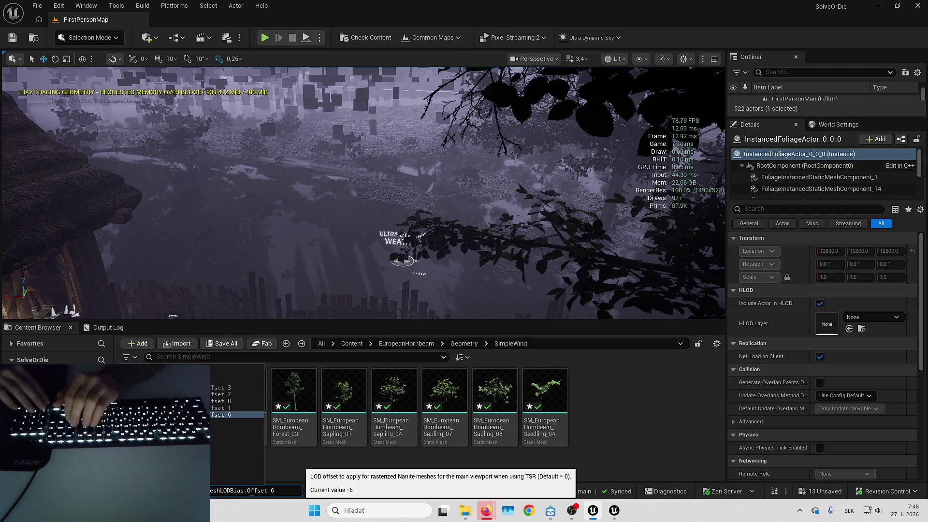
text(1)
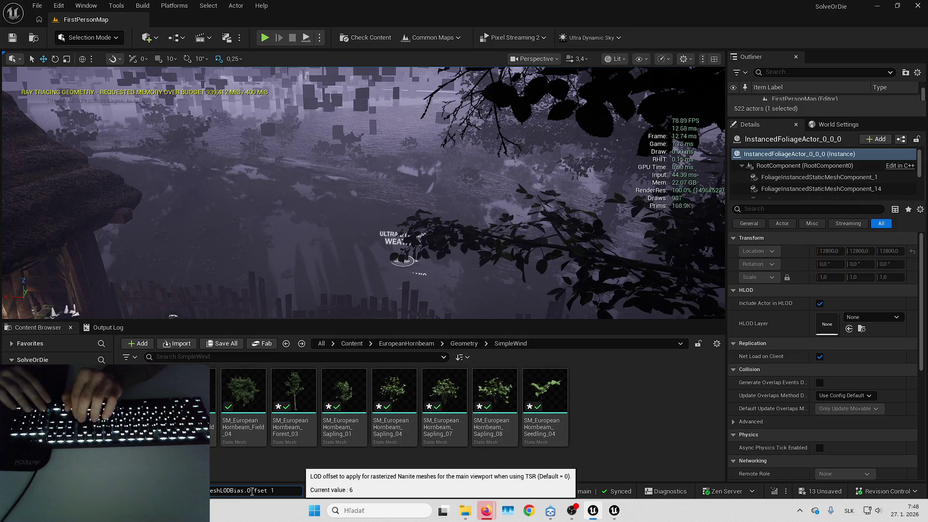
key(Return)
Fly into the house, save all modified packages, and launch Play-In-Editor fullscreen.
key(w)
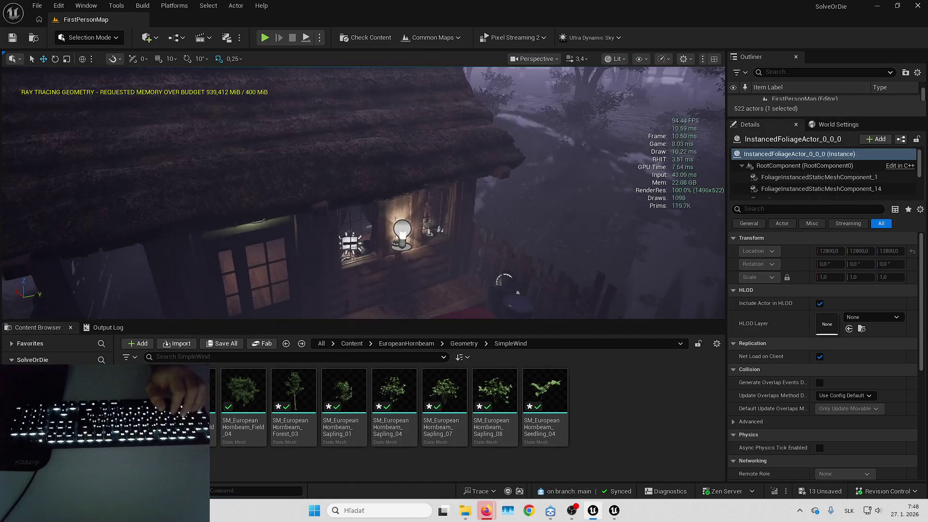
key(ctrl+shift+s)
key(Return)
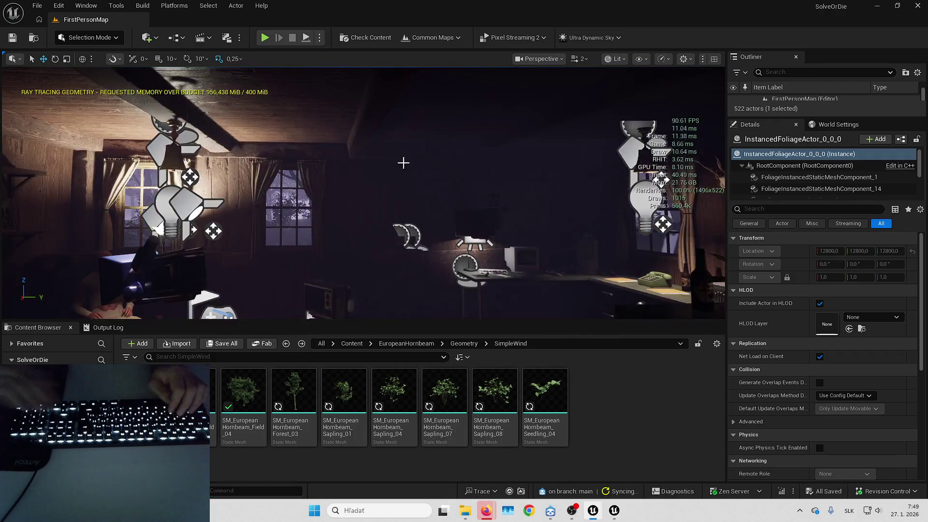
key(F11)
key(alt+p)
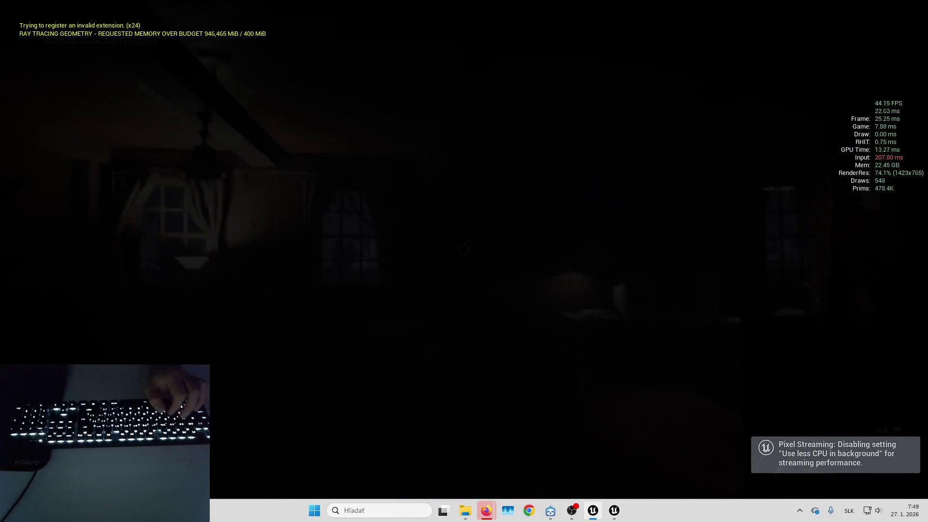
Walk around the room toward the lit window, lamp and desk with the phone.
key(w)
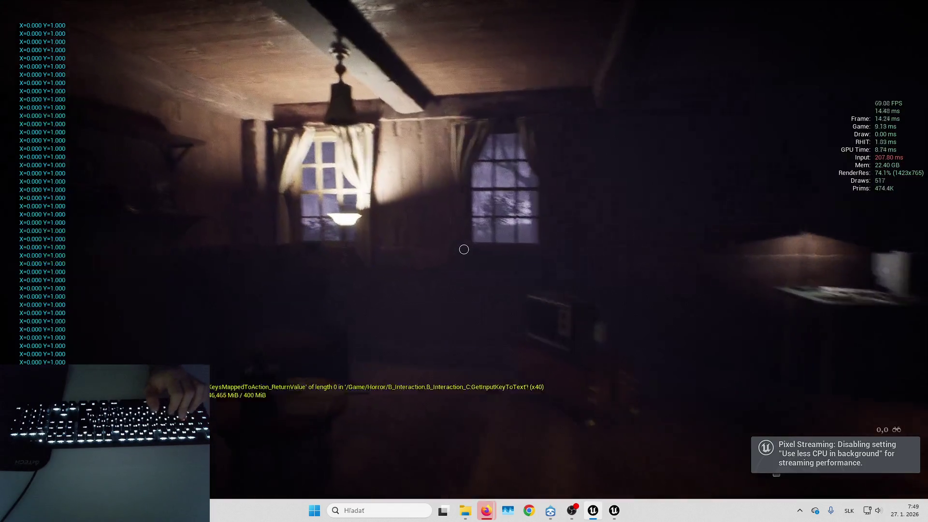
key(s)
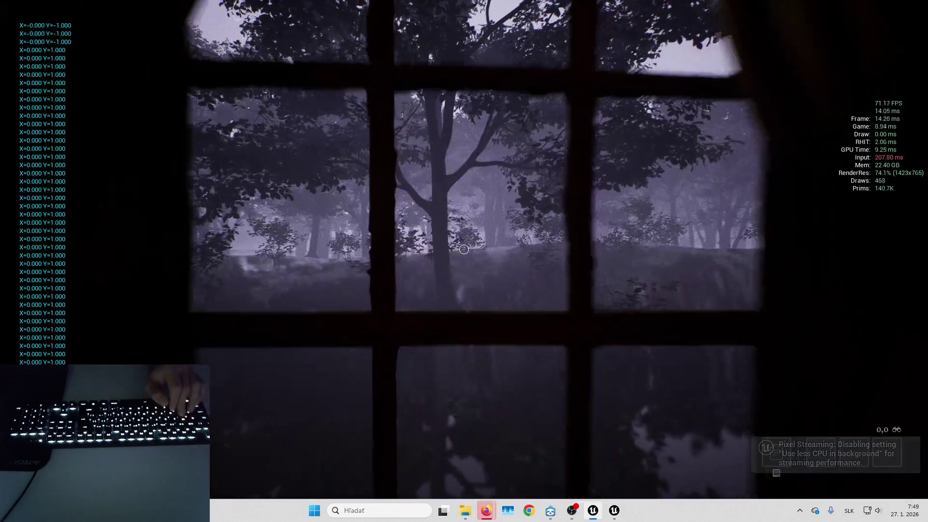
key(a)
key(a)
key(s)
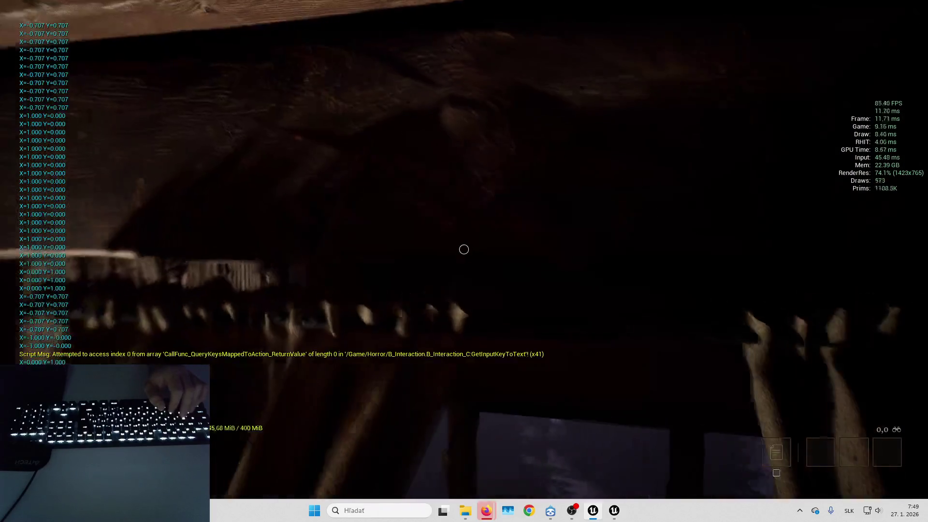
key(d)
key(d)
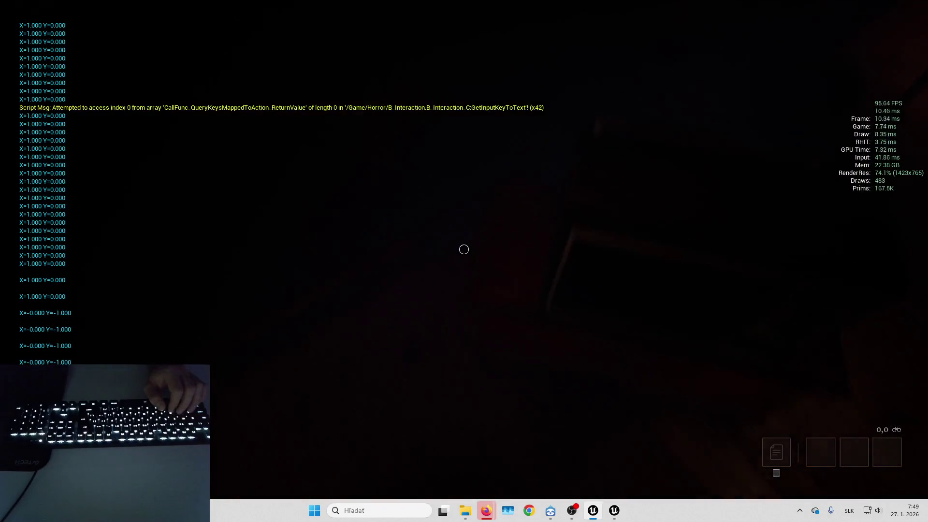
key(a)
key(w)
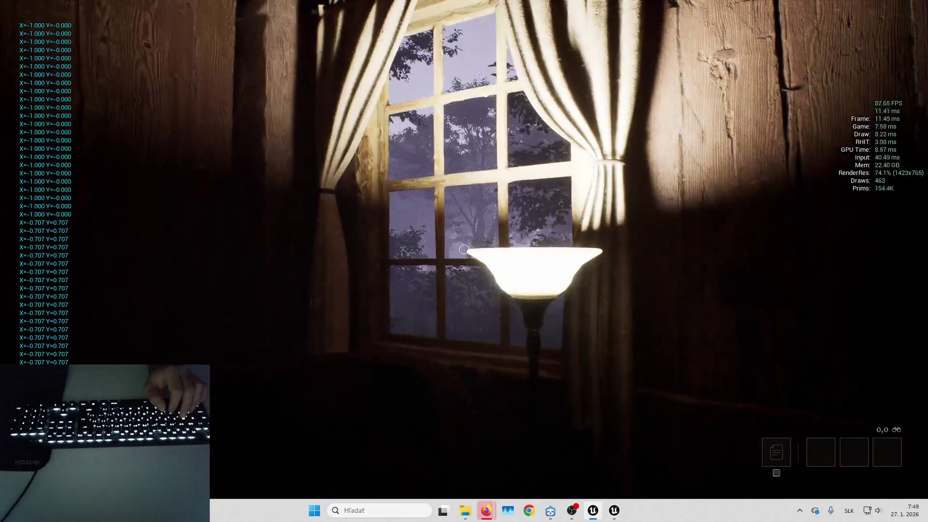
key(d)
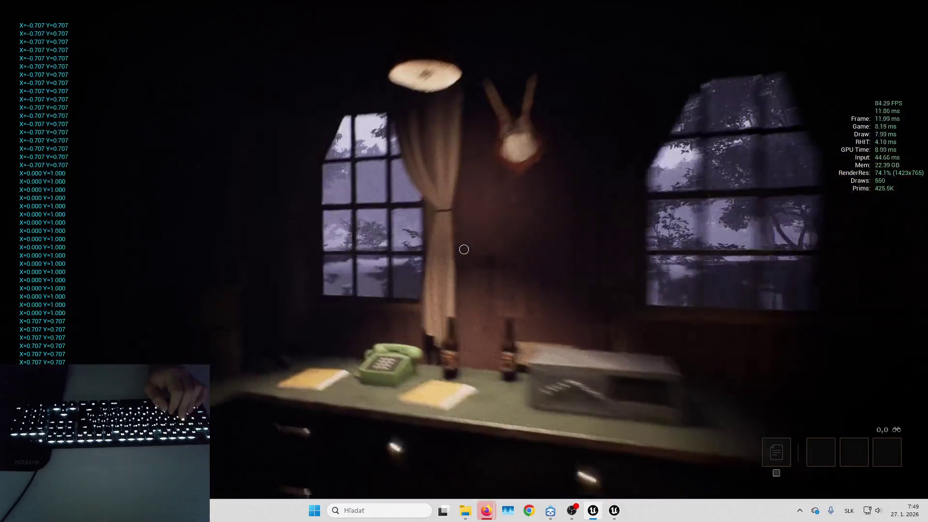
key(a)
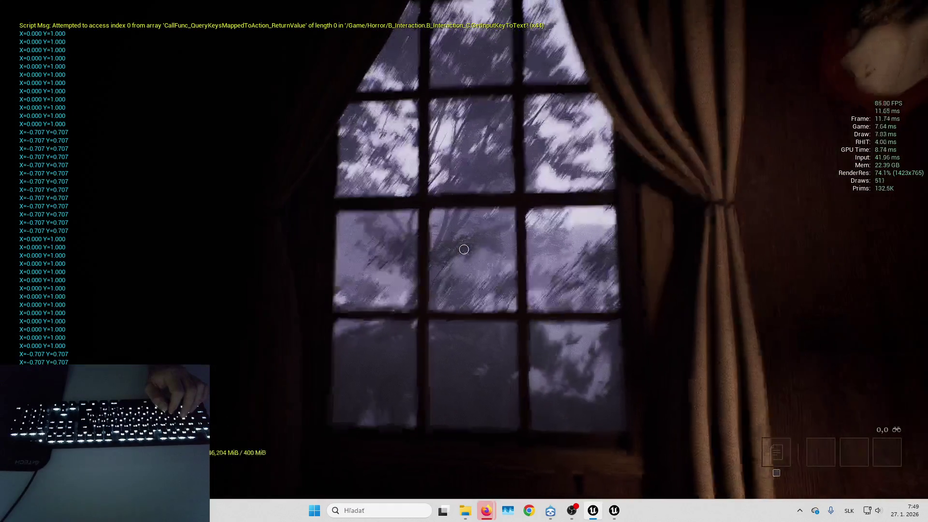
Approach the rain-streaked window and zoom in on the forest outside.
key(e)
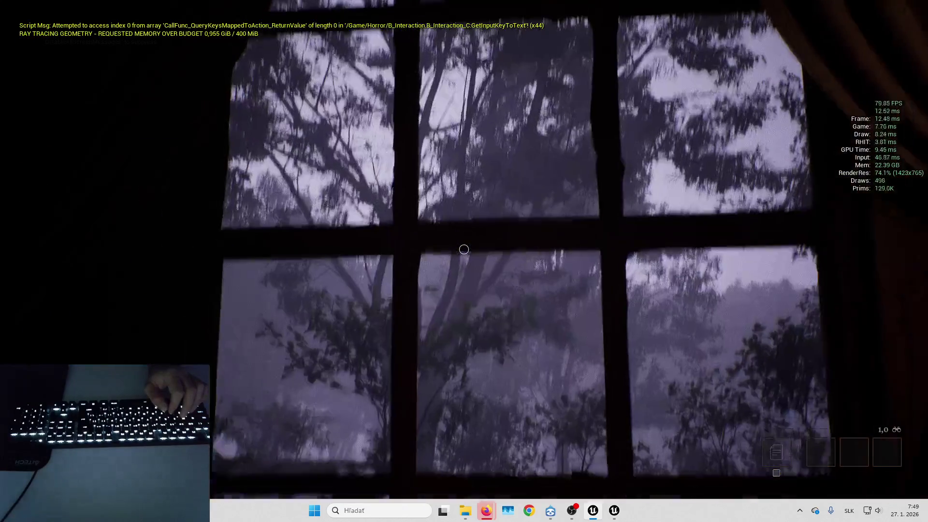
key(e)
key(d)
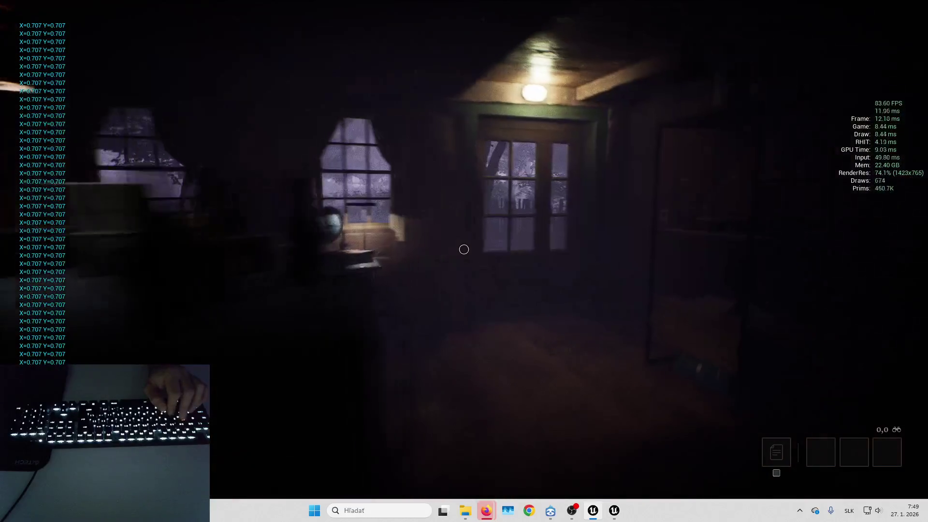
key(a)
key(e)
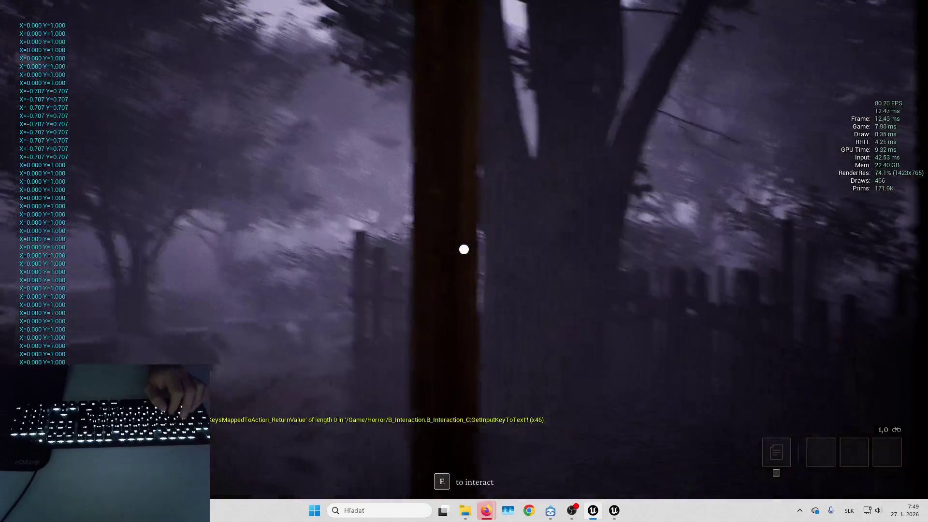
key(d)
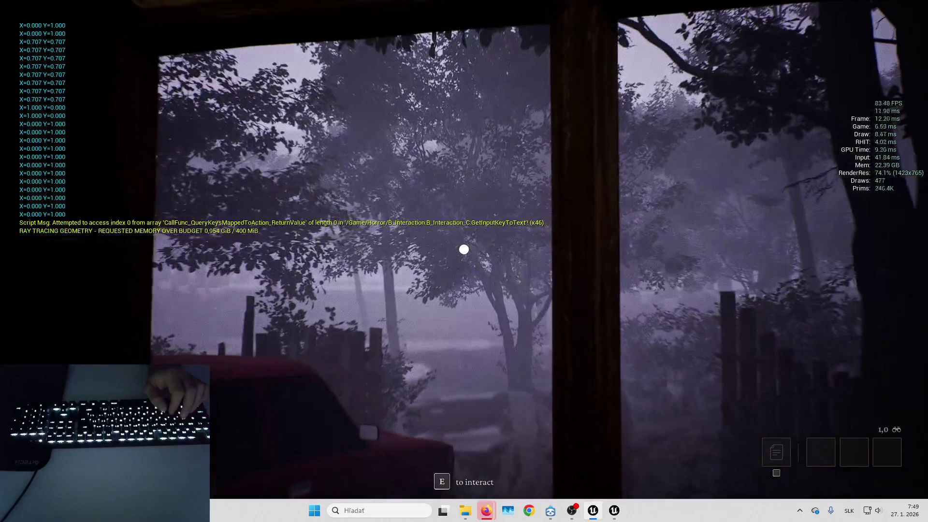
scroll(464, 250, down, 1)
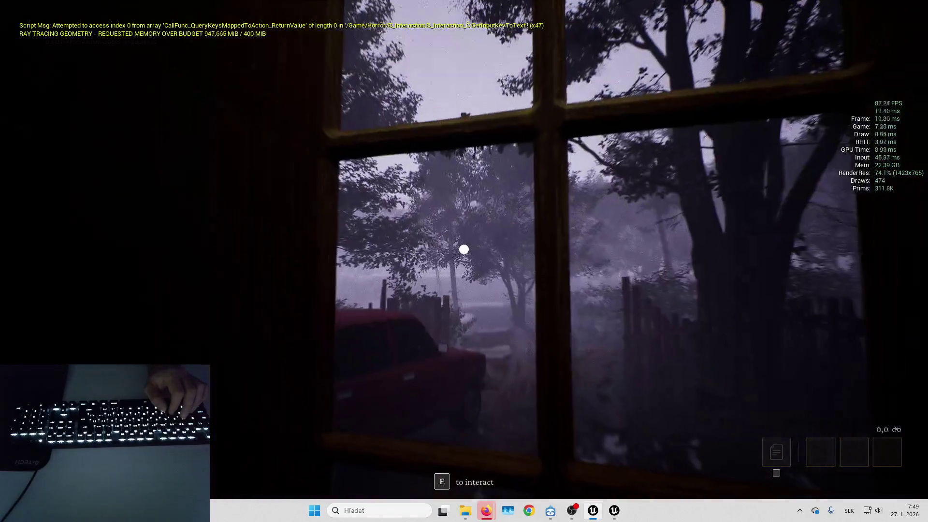
scroll(464, 249, up, 1)
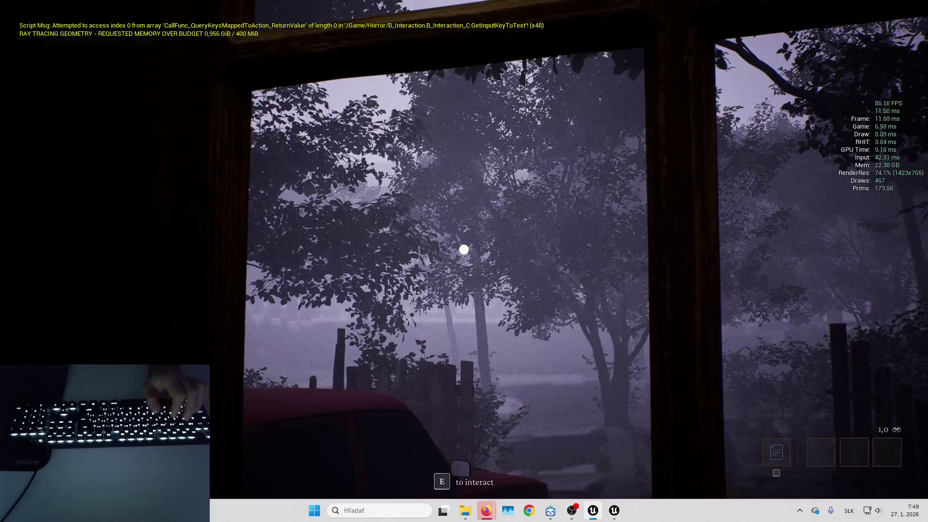
key(d)
key(w)
key(s)
key(w)
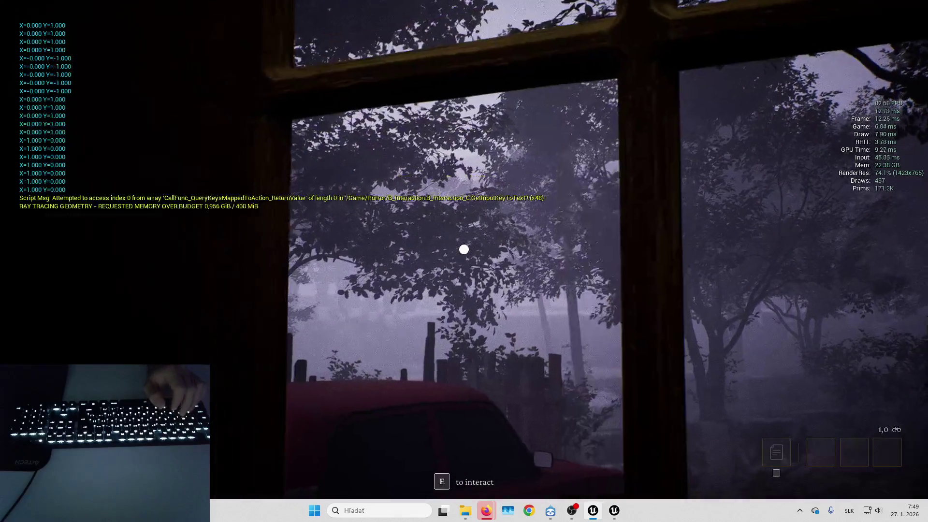
key(shift+F1)
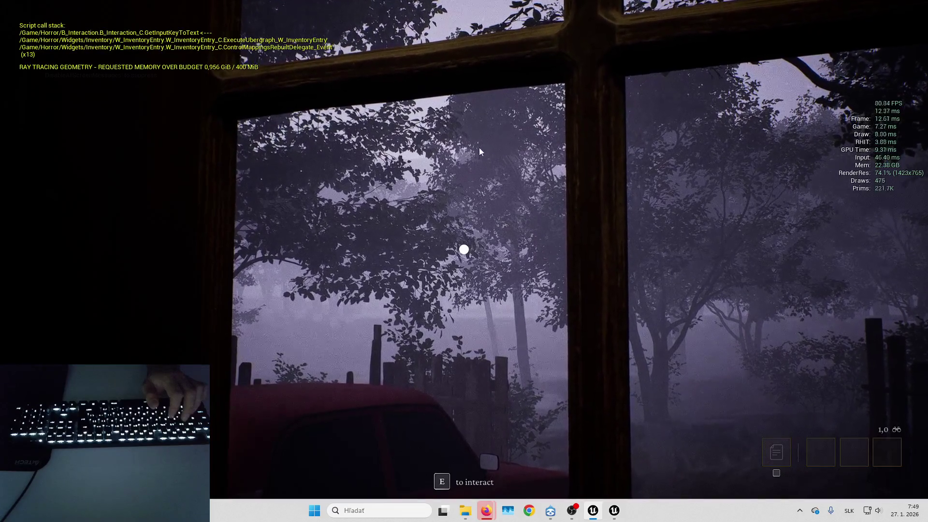
Move along the window zooming in and out on the foggy forest, then pause the game.
key(w)
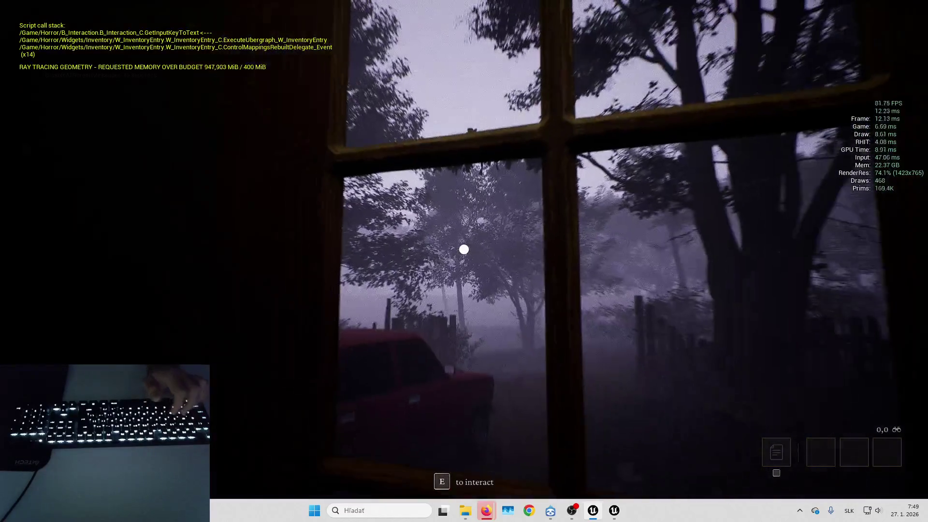
scroll(464, 249, up, 5)
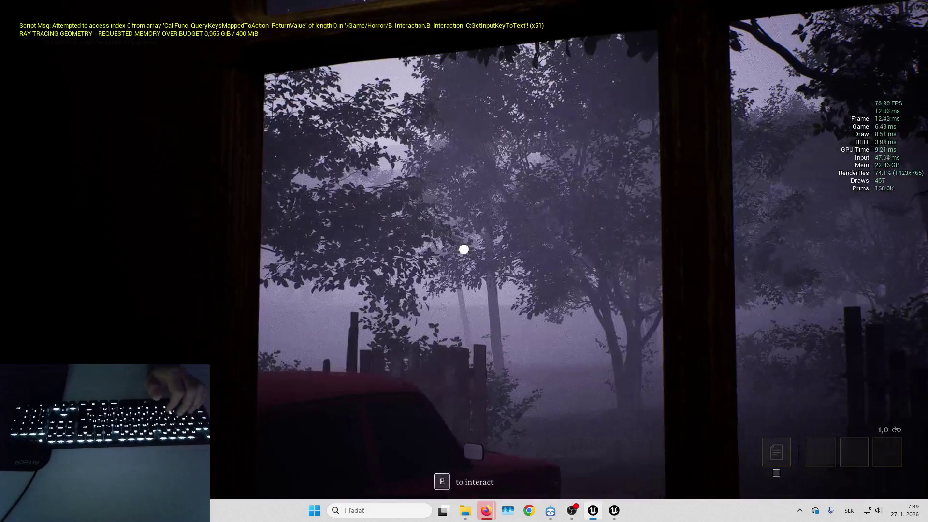
scroll(464, 249, down, 5)
key(w)
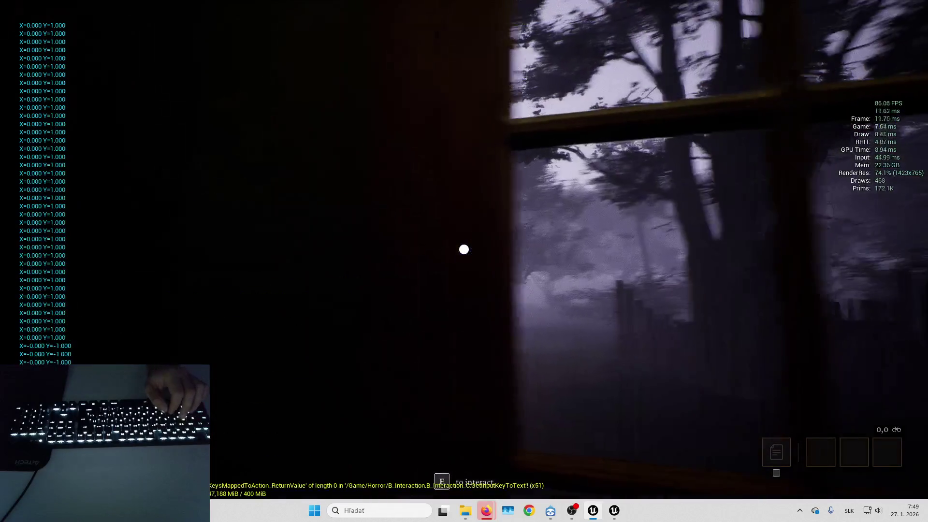
key(d)
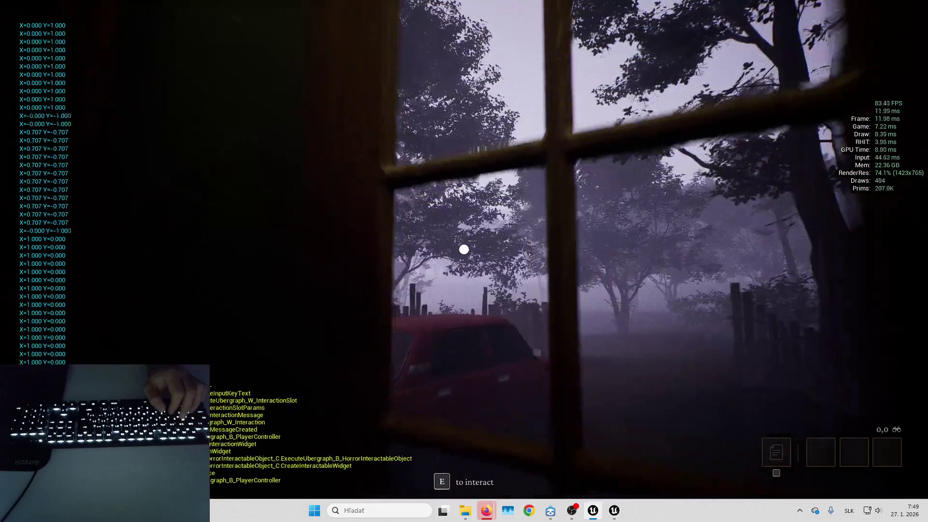
key(w)
scroll(464, 249, up, 4)
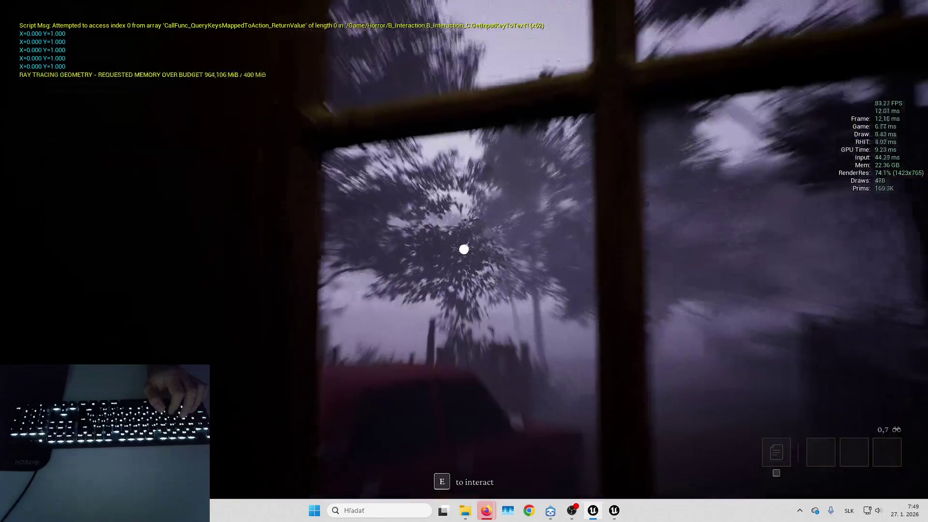
scroll(464, 249, down, 4)
key(a)
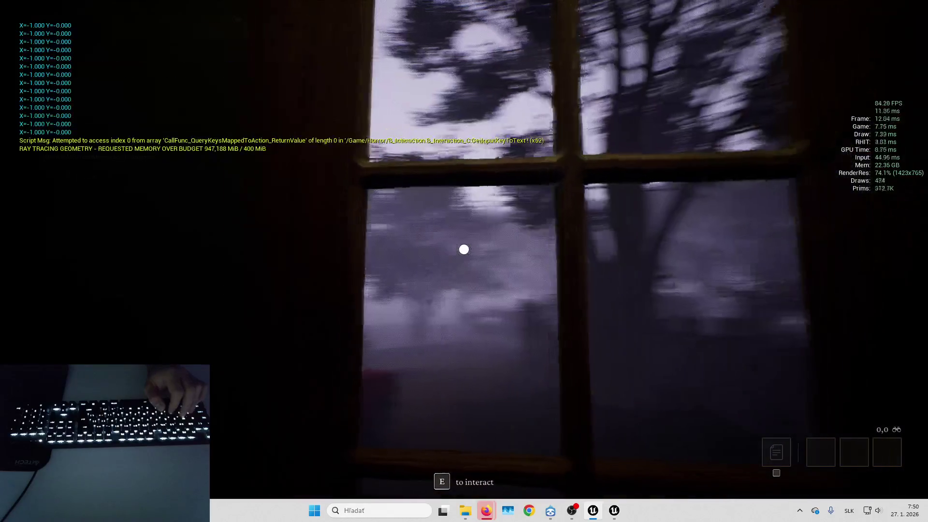
key(d)
key(s)
scroll(464, 249, up, 5)
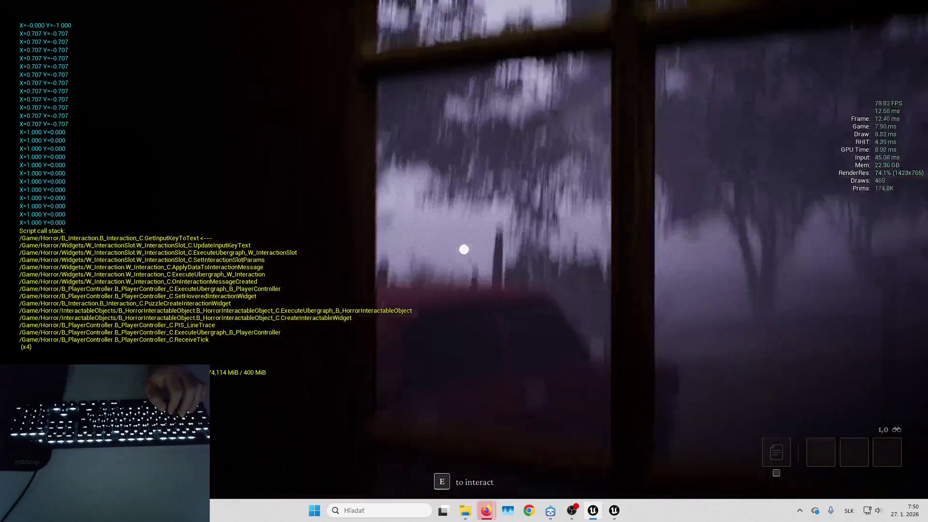
scroll(464, 249, down, 5)
key(a)
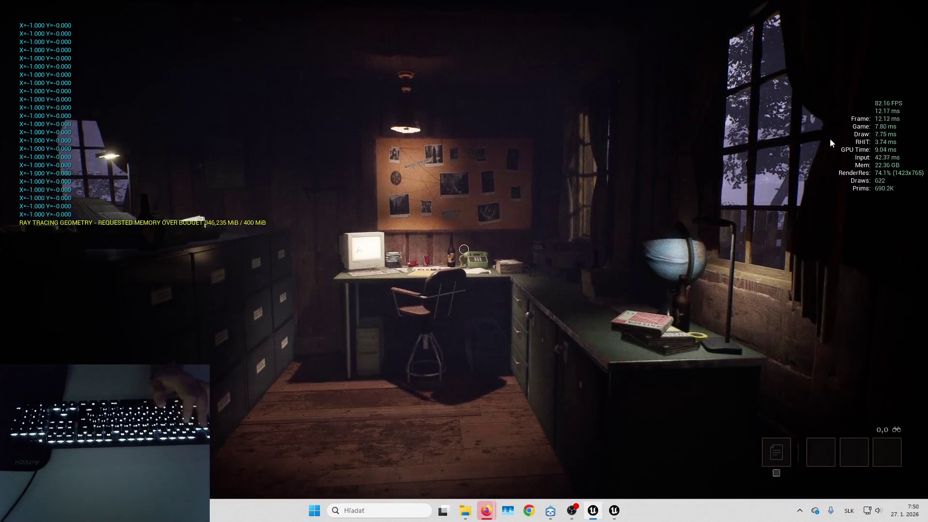
key(Escape)
Set the game's Video Quality Preset to Epic in Options and resume play.
click(472, 202)
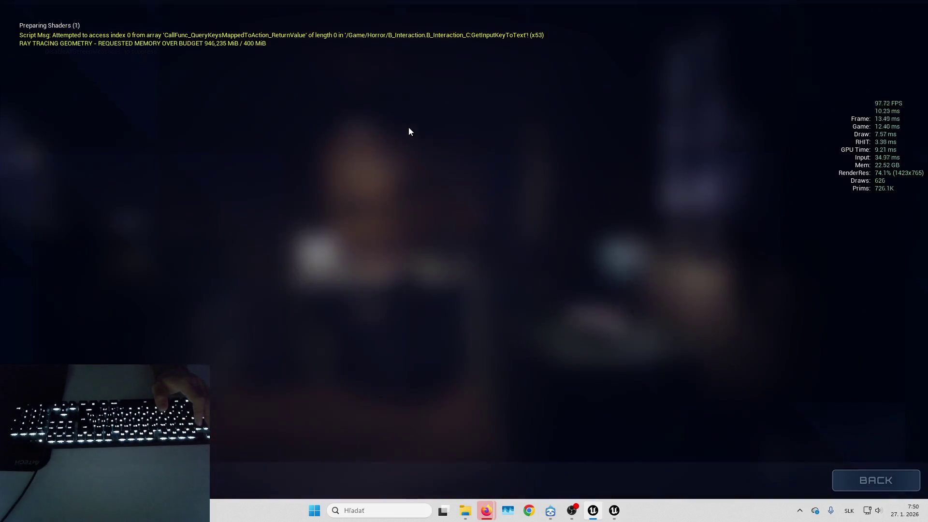
click(353, 20)
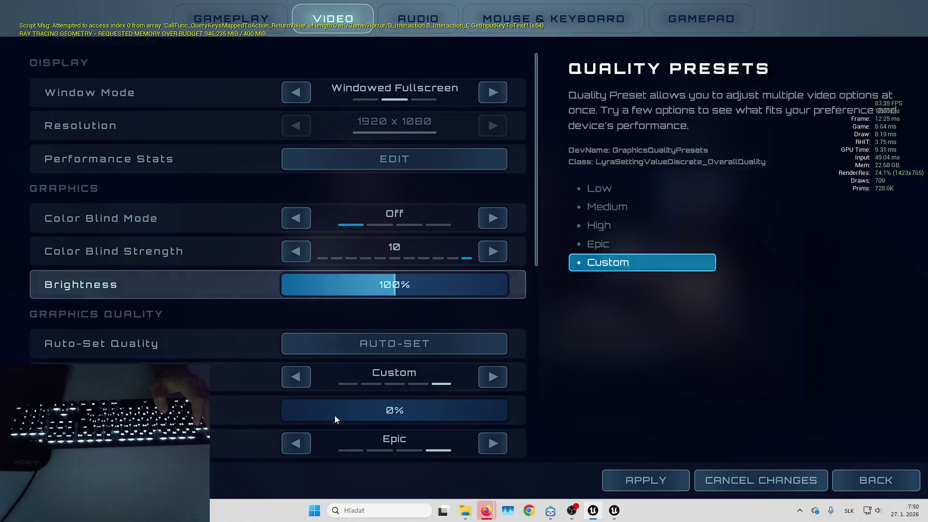
scroll(335, 419, down, 5)
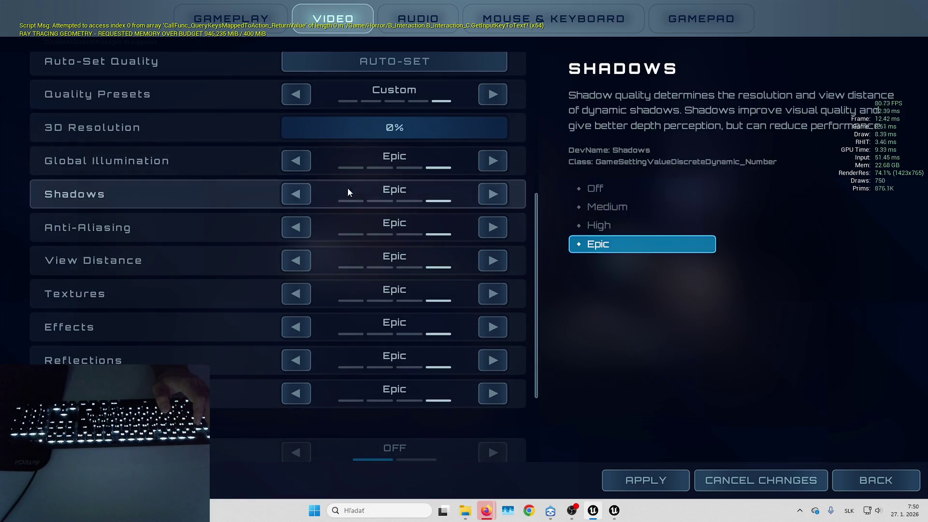
scroll(348, 192, up, 4)
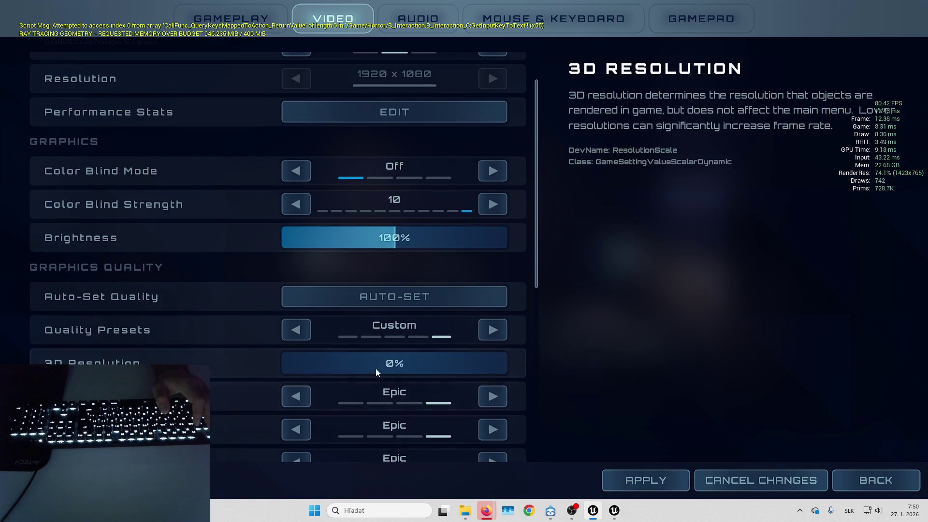
click(298, 325)
key(Escape)
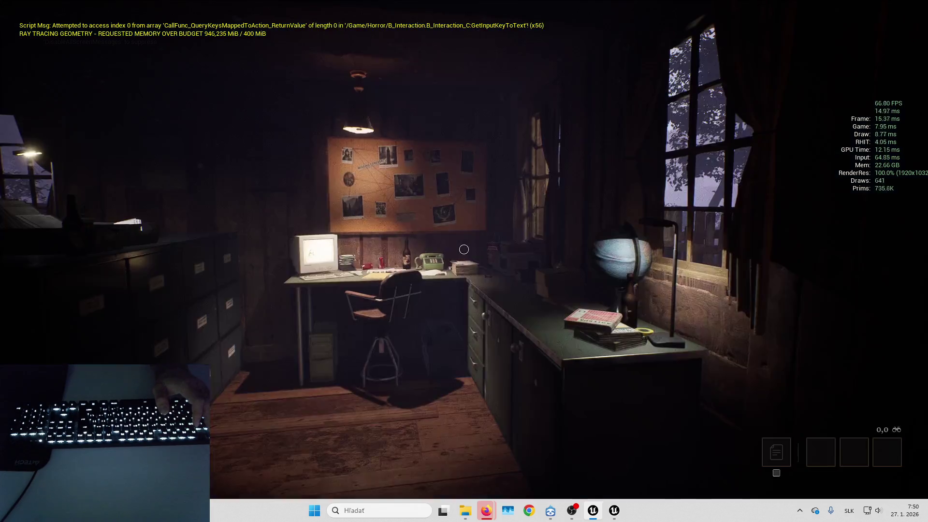
Walk toward the window, then stop play-testing and return to the editor.
key(w)
key(d)
key(a)
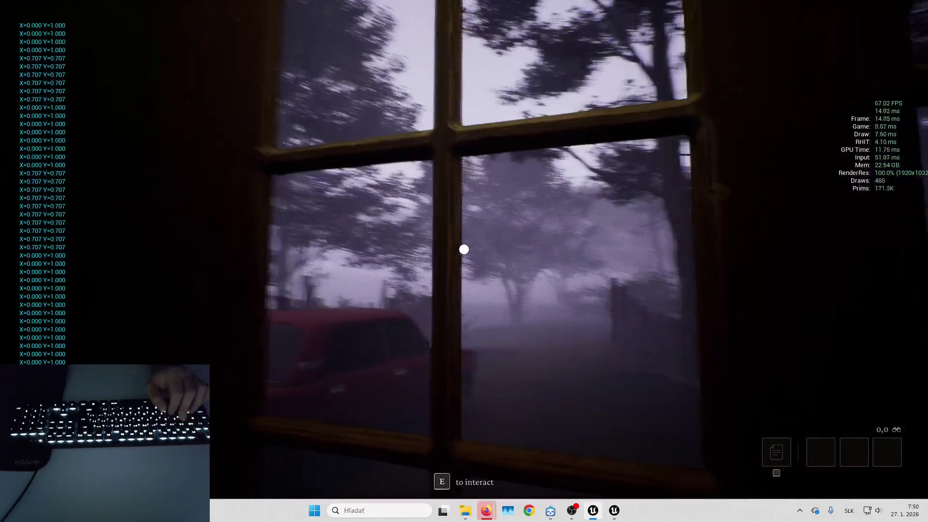
key(F11)
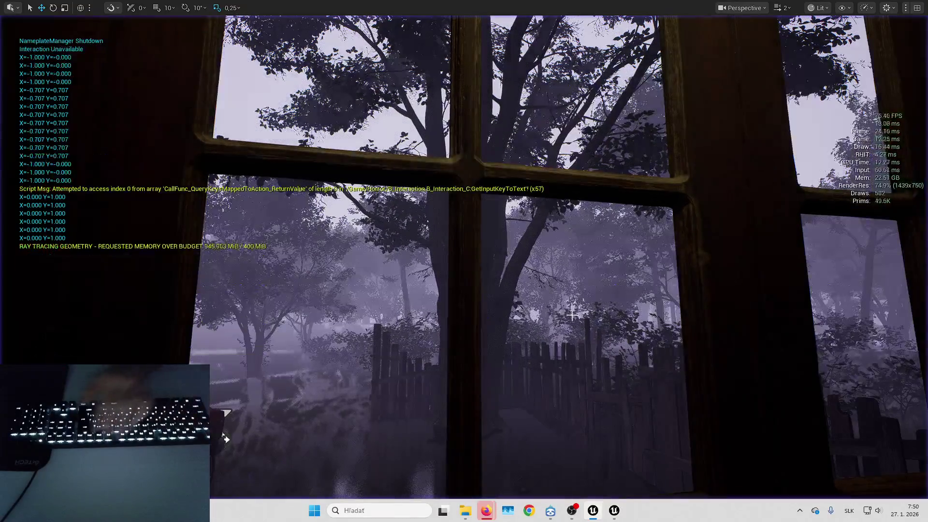
Open L_ShooterGym_WP2 from File > Recent Levels.
key(w)
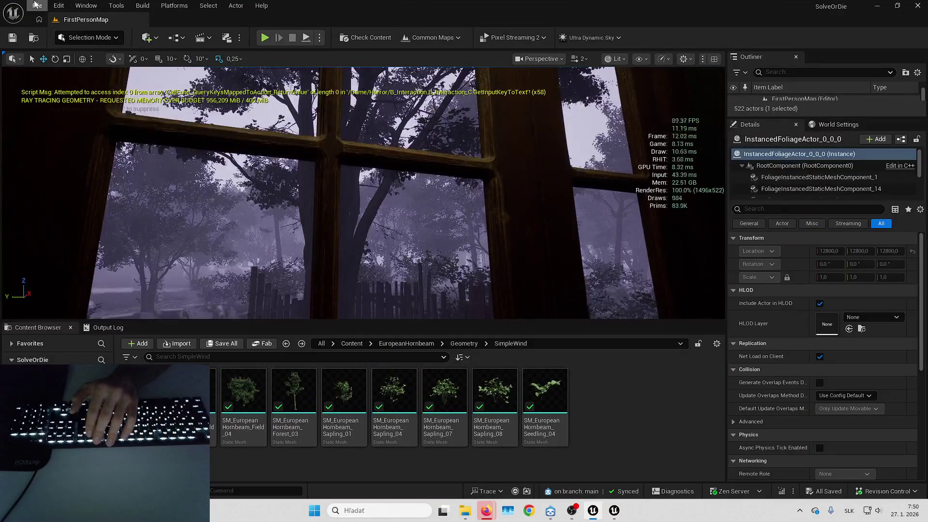
click(37, 5)
mouse_move(70, 74)
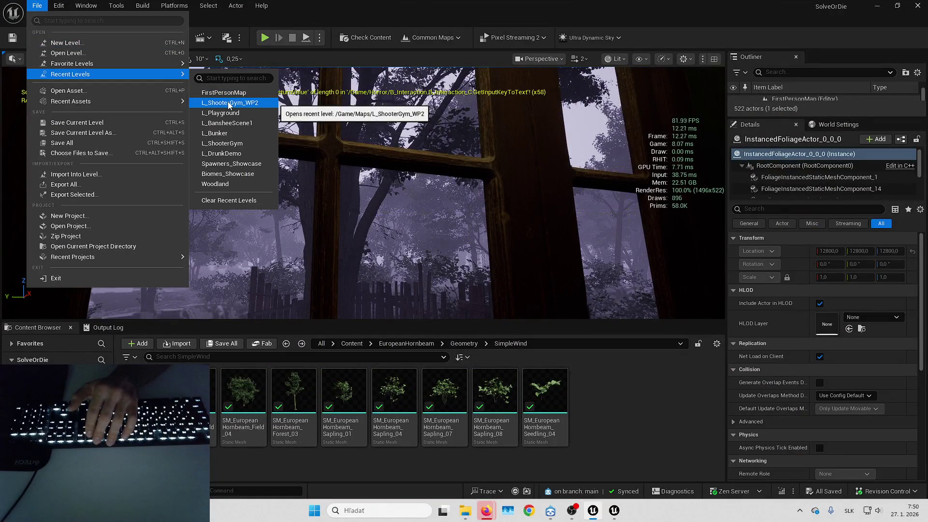
click(229, 104)
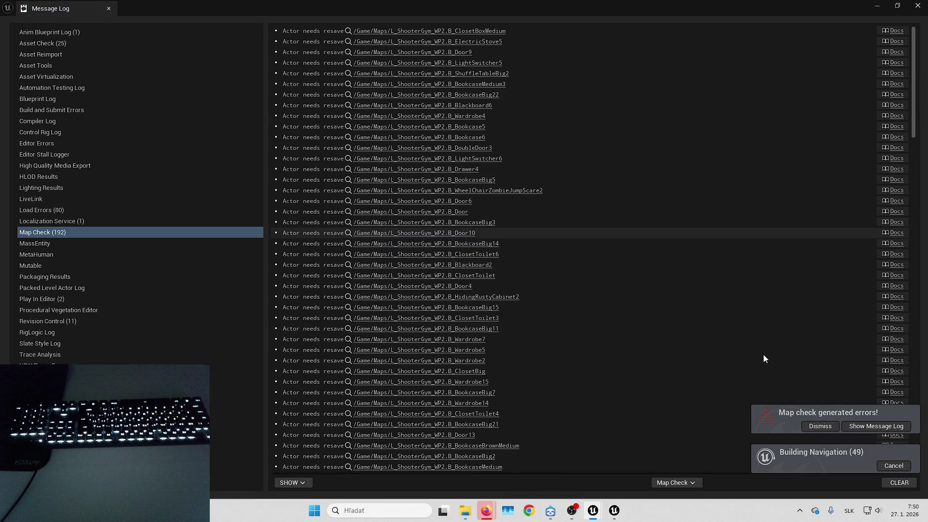
Dismiss the map check error notice and fly the camera around the level to ground level.
click(819, 426)
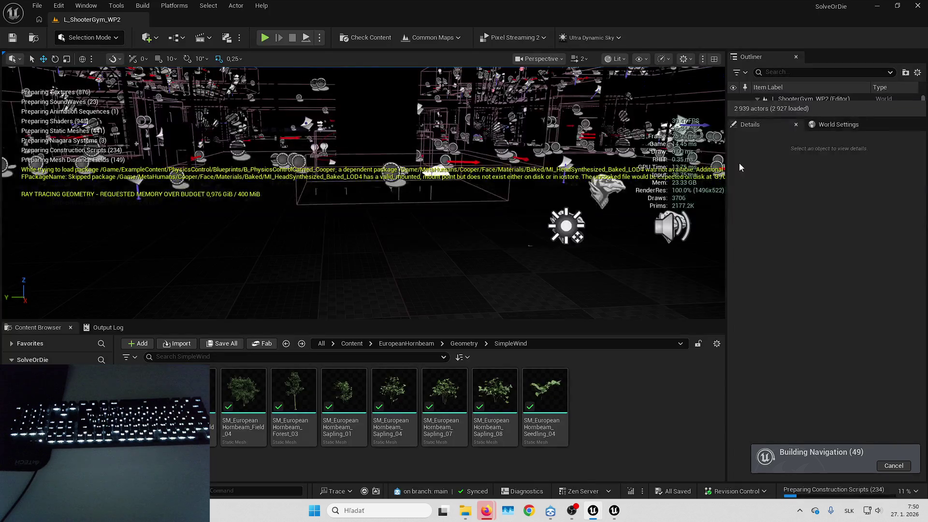
drag(481, 263, 513, 256)
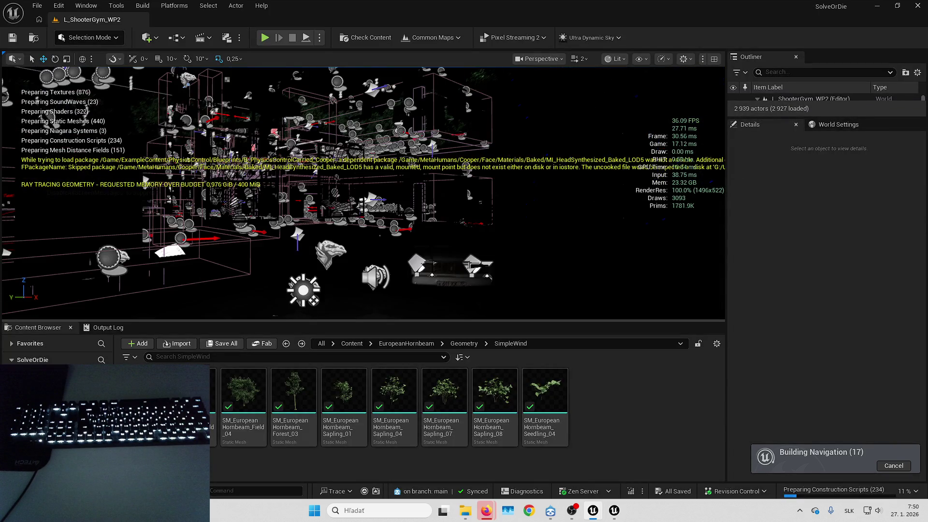
key(Up)
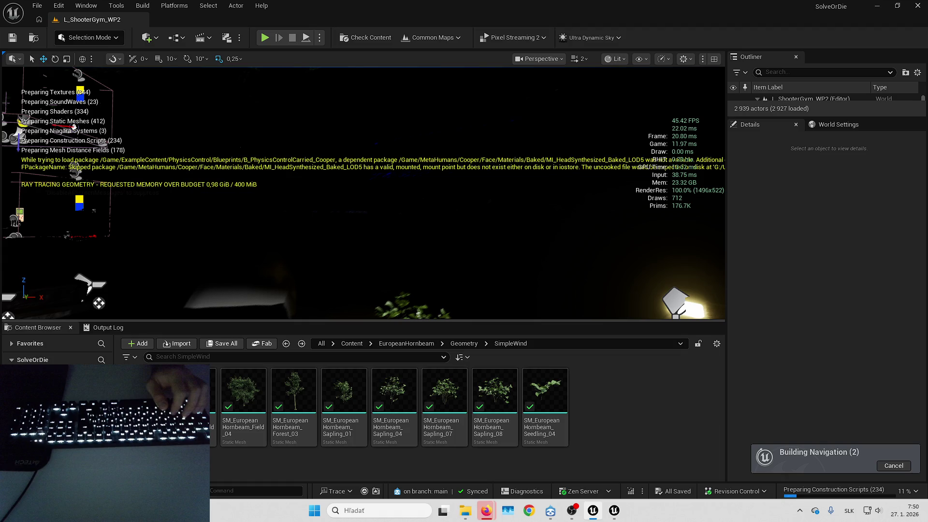
drag(416, 266, 416, 266)
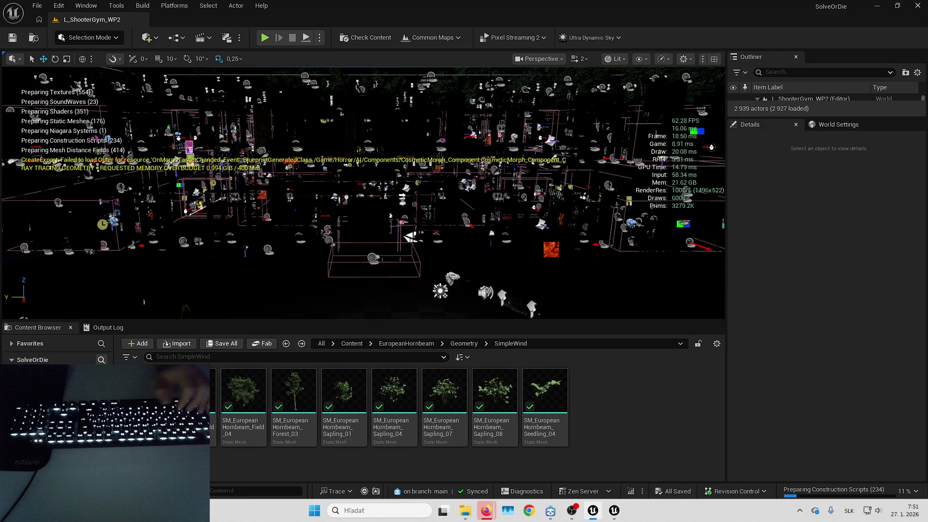
key(Up)
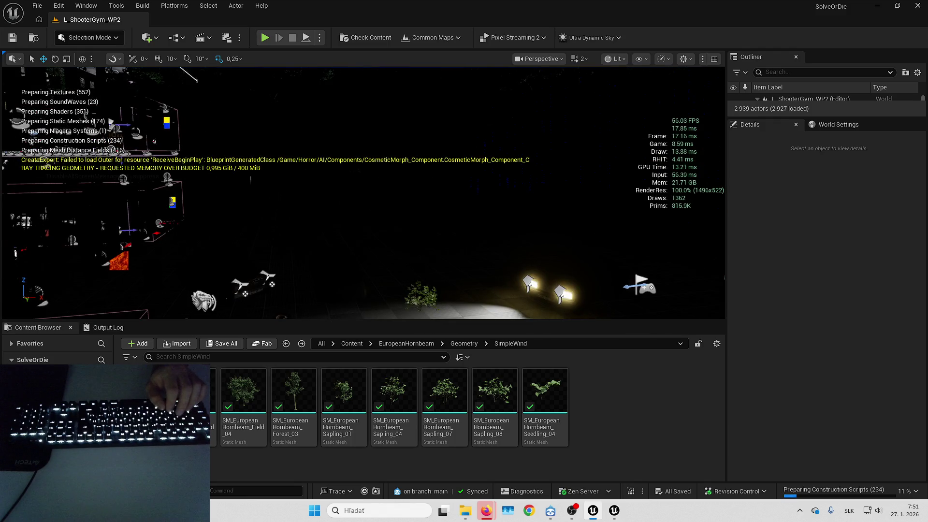
key(Right)
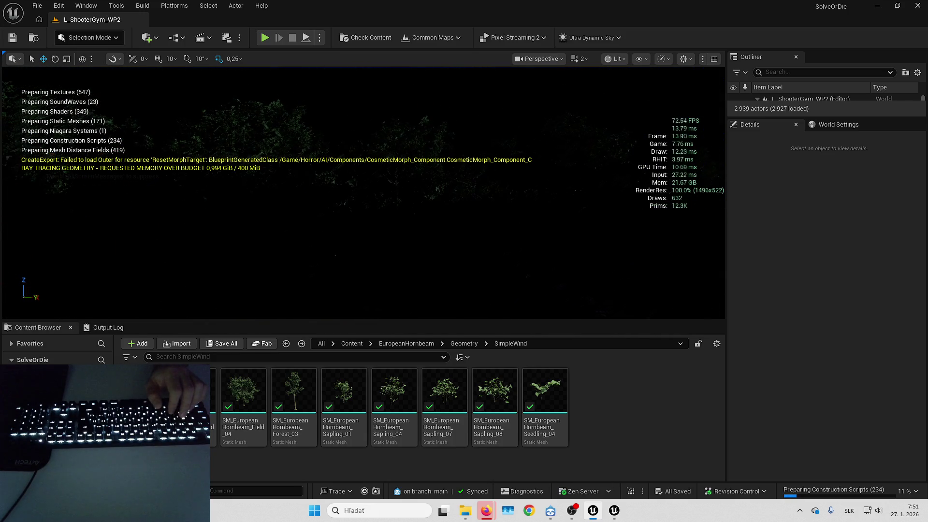
Go up through Geometry to the EuropeanHornbeam folder and select InstancedFoliageActor_0_-1_-1.
click(464, 343)
click(408, 344)
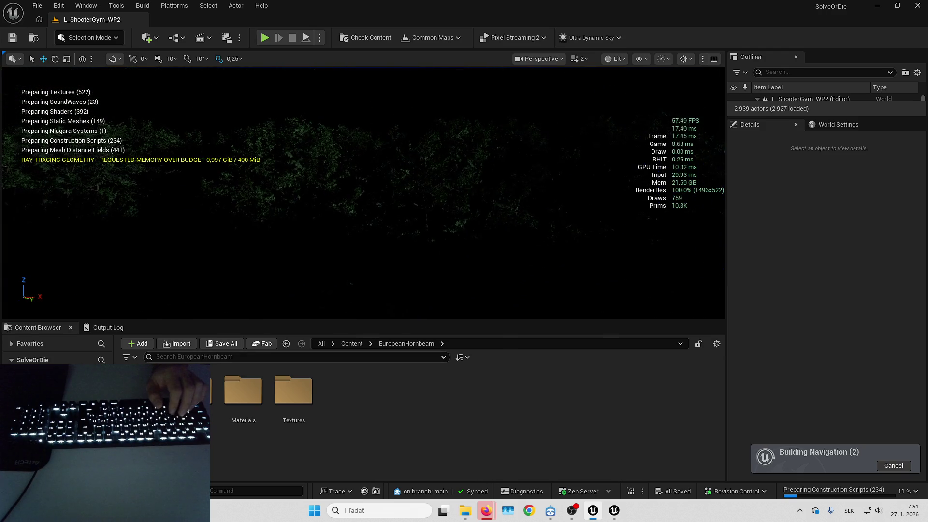
click(615, 259)
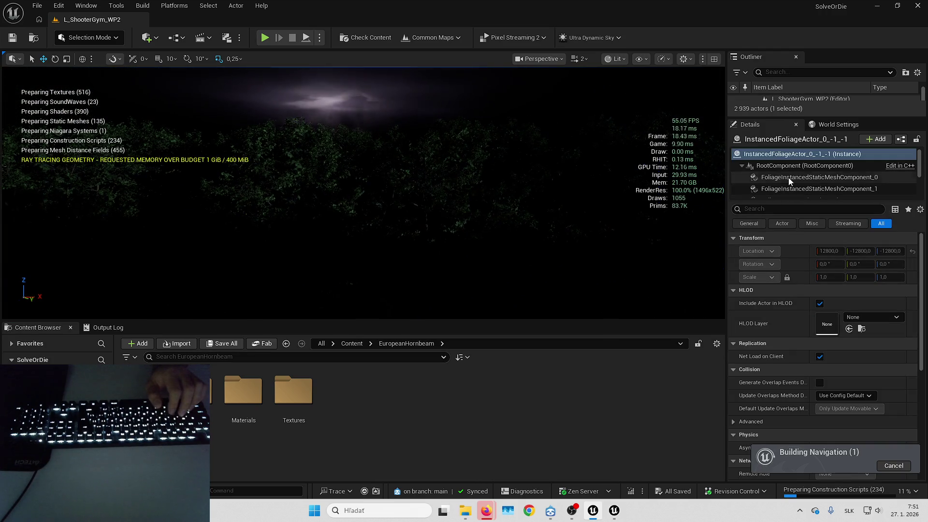
Enlarge the components list and reveal the first foliage components' meshes, including SM_European Hornbeam_Forest_03.
click(862, 341)
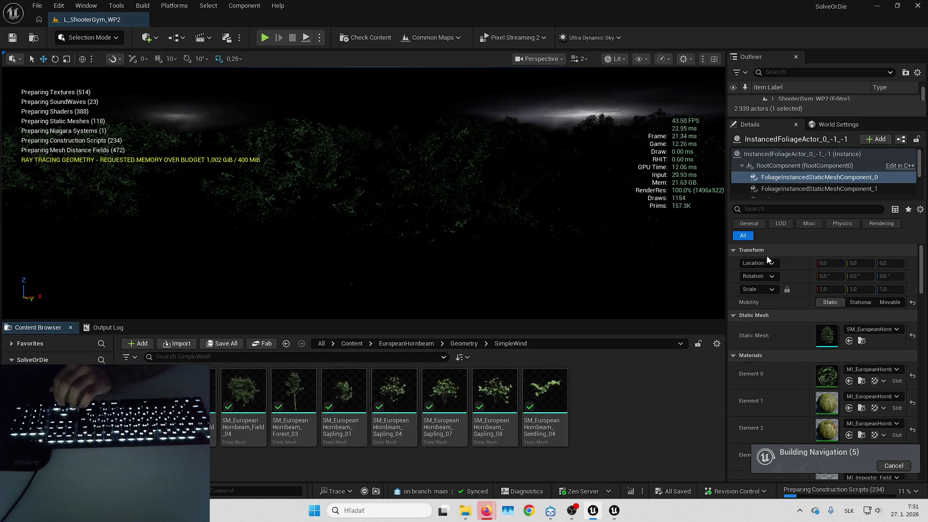
scroll(834, 183, down, 1)
drag(812, 201, 812, 264)
click(796, 175)
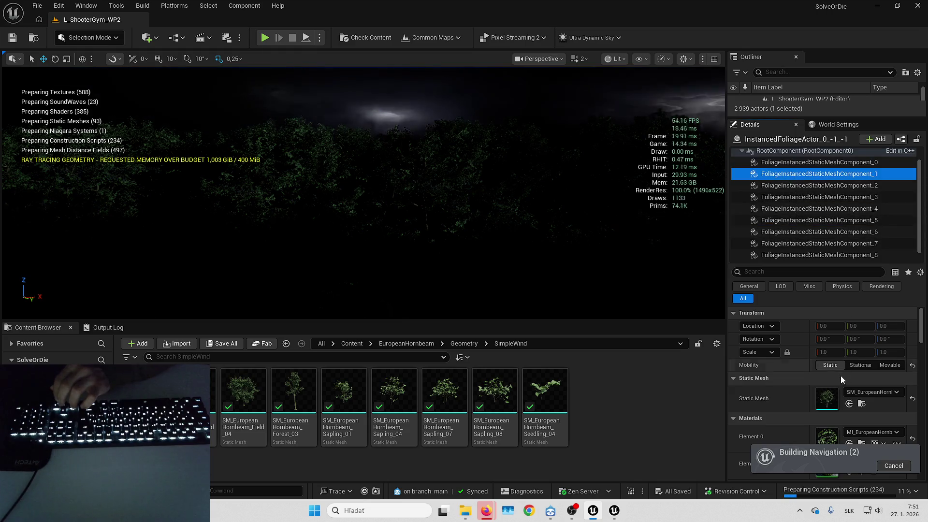
click(821, 185)
click(862, 403)
click(822, 197)
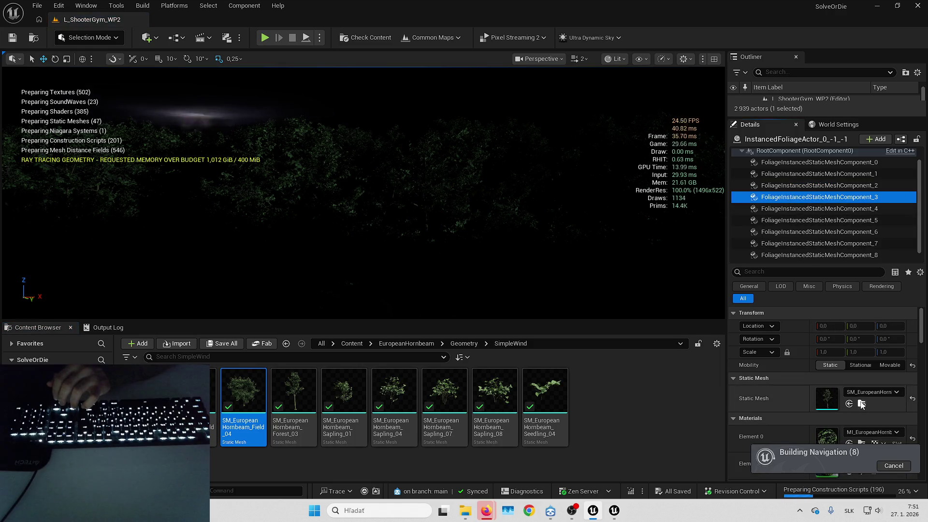
click(862, 403)
Reveal the remaining components' meshes through SM_European Hornbeam_Sapling_08 and Seedling_04.
click(856, 211)
click(862, 404)
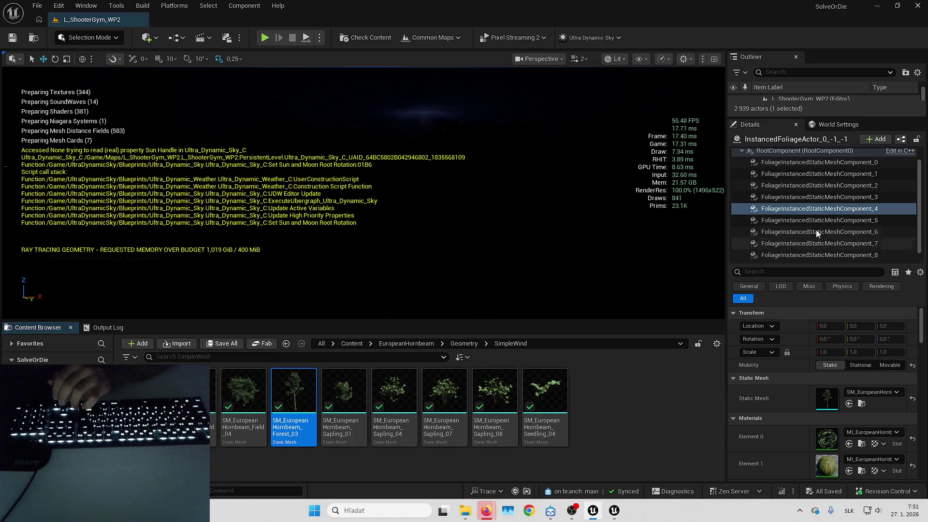
key(Down)
click(861, 405)
click(824, 233)
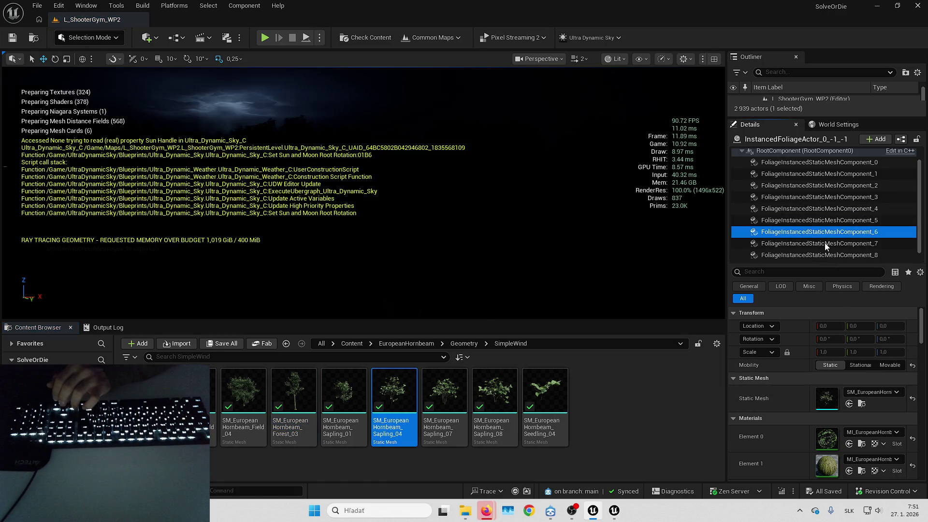
click(862, 404)
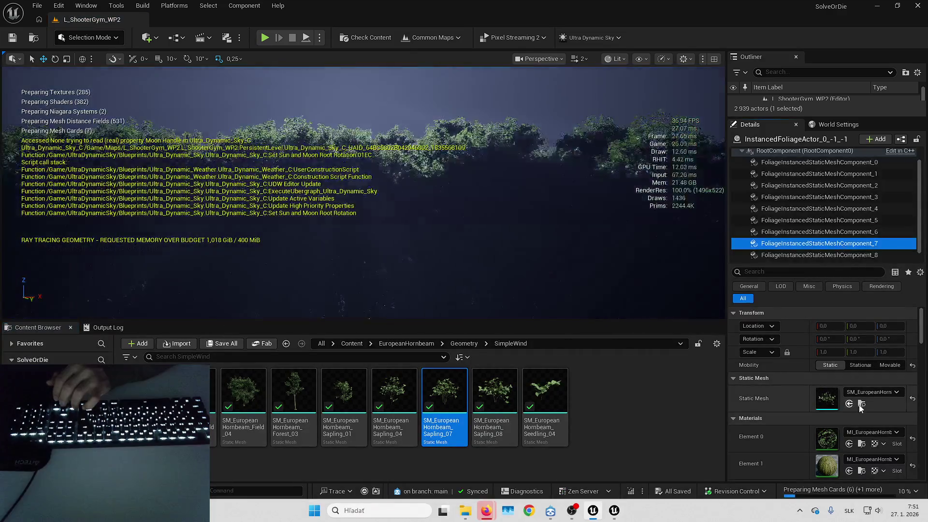
click(823, 239)
click(862, 404)
click(854, 251)
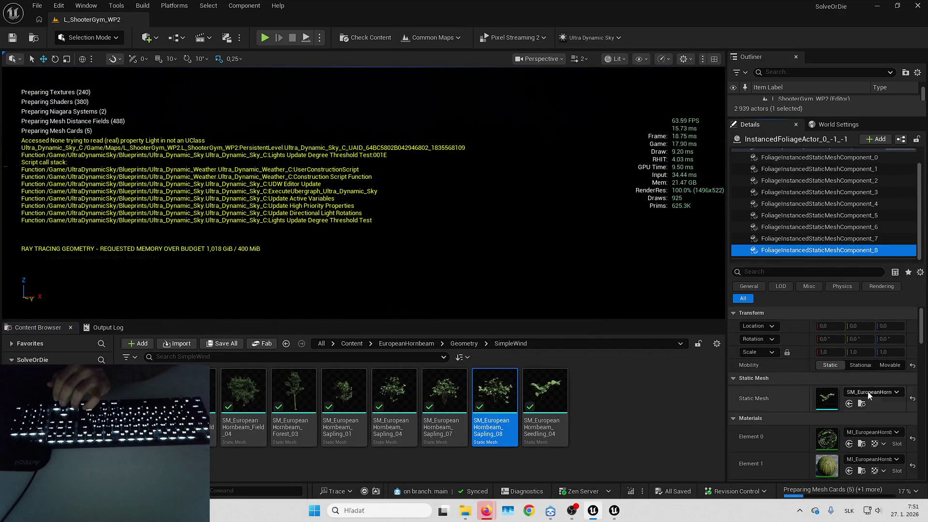
click(862, 404)
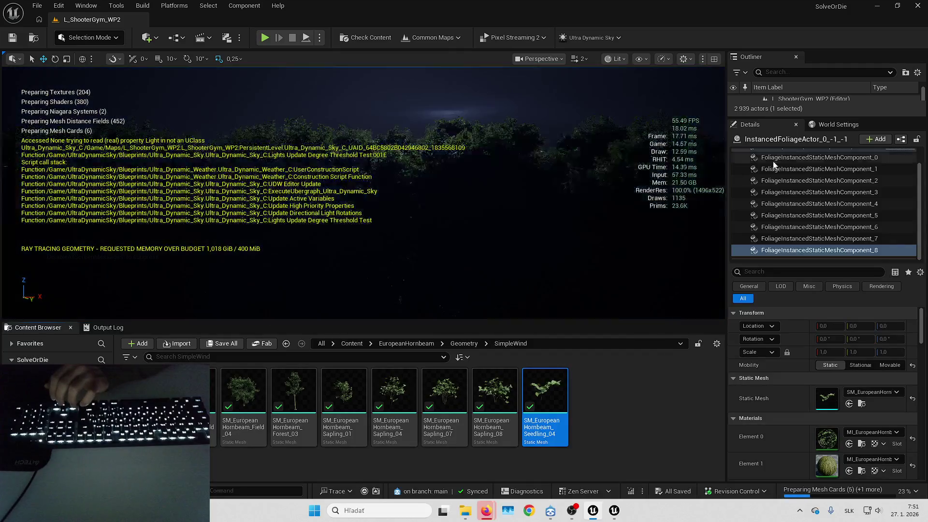
Clear the selection, reframe the building facade, and enlarge the Outliner actor list.
key(Escape)
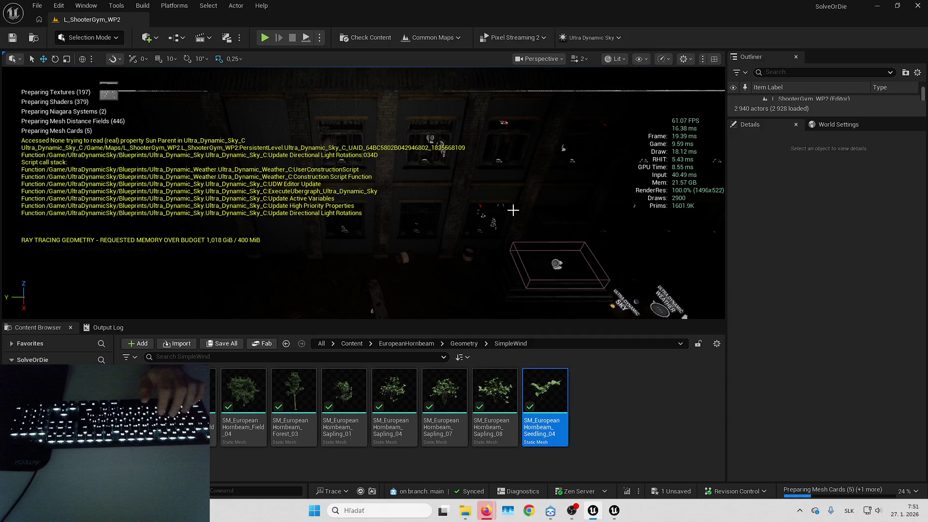
drag(513, 209, 513, 193)
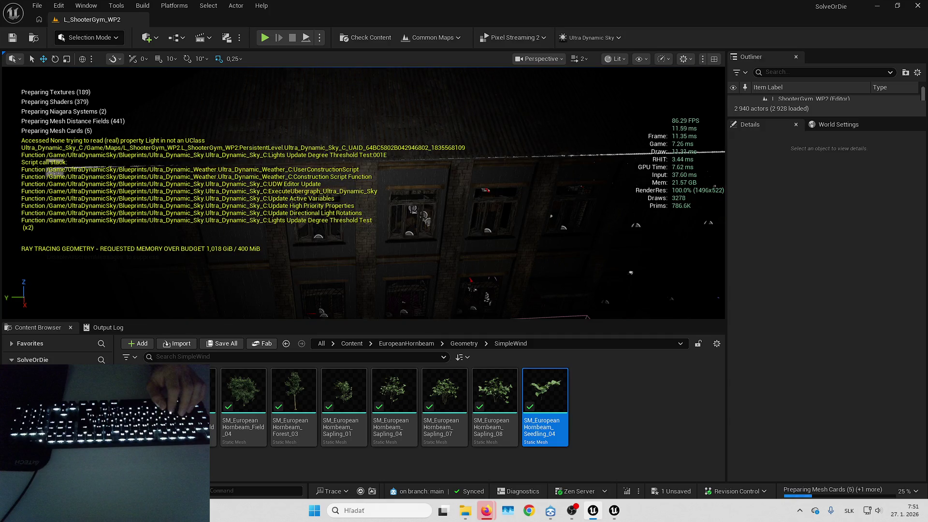
drag(512, 193, 512, 212)
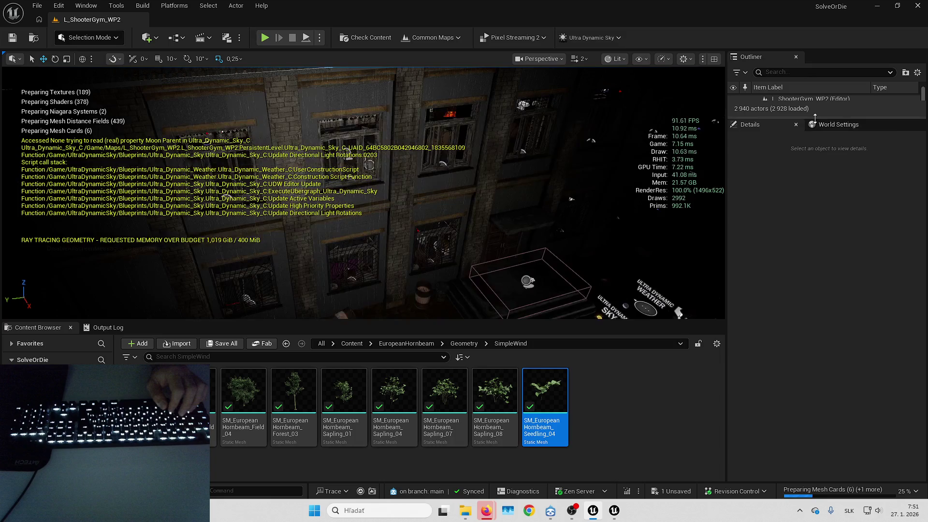
drag(815, 118, 820, 207)
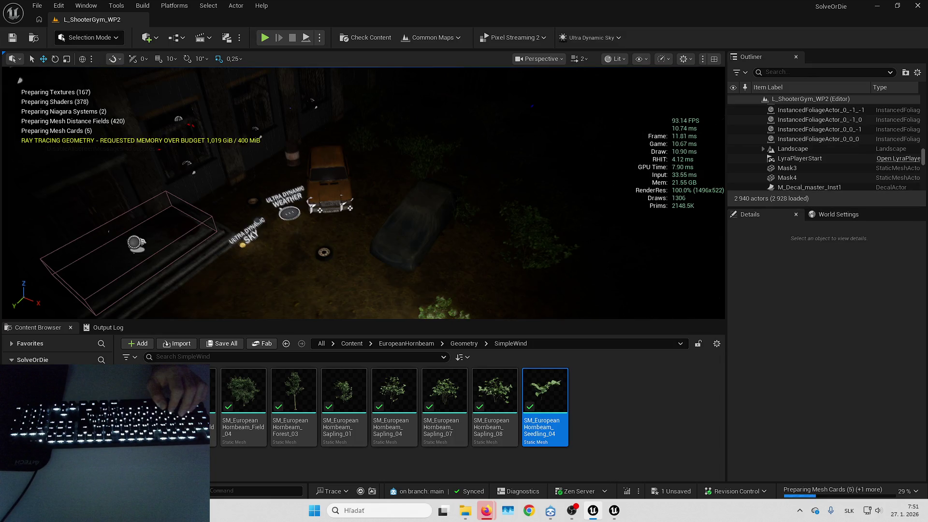
drag(363, 194, 372, 213)
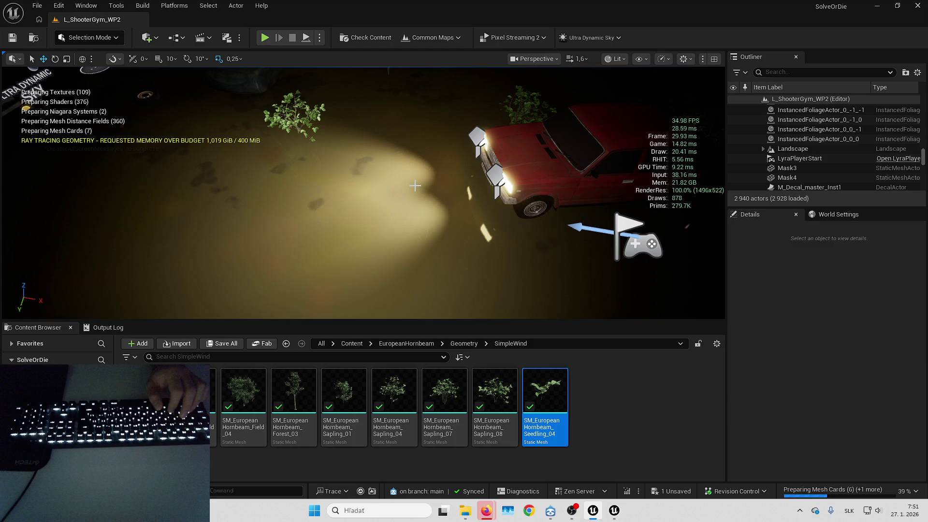
drag(416, 186, 386, 135)
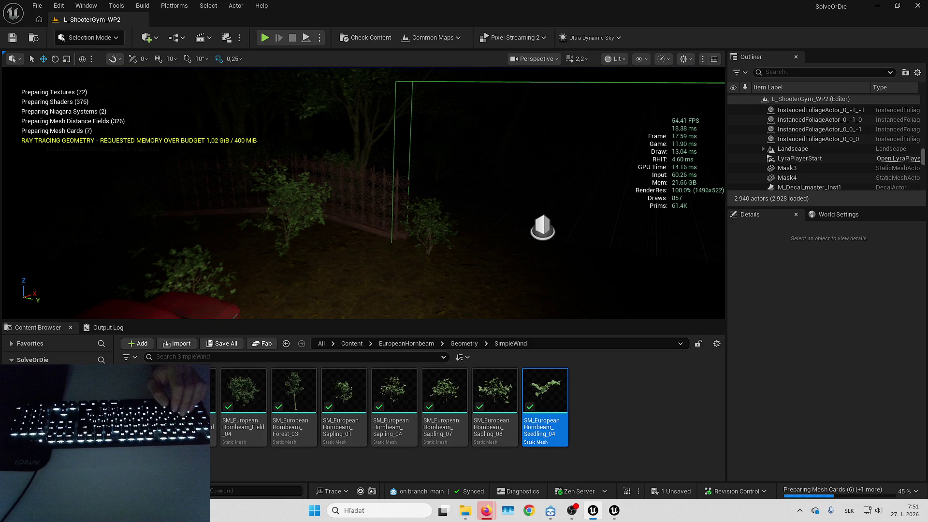
mouse_move(387, 135)
mouse_down()
mouse_move(435, 118)
mouse_move(466, 202)
mouse_up()
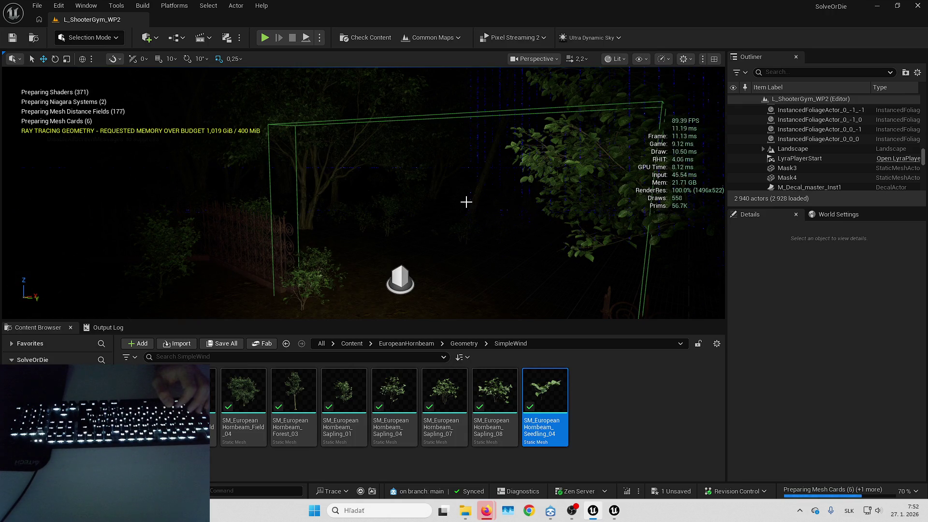
mouse_move(466, 202)
mouse_down()
mouse_move(473, 213)
mouse_move(464, 224)
mouse_move(415, 225)
mouse_move(415, 212)
mouse_up()
scroll(416, 212, down, 2)
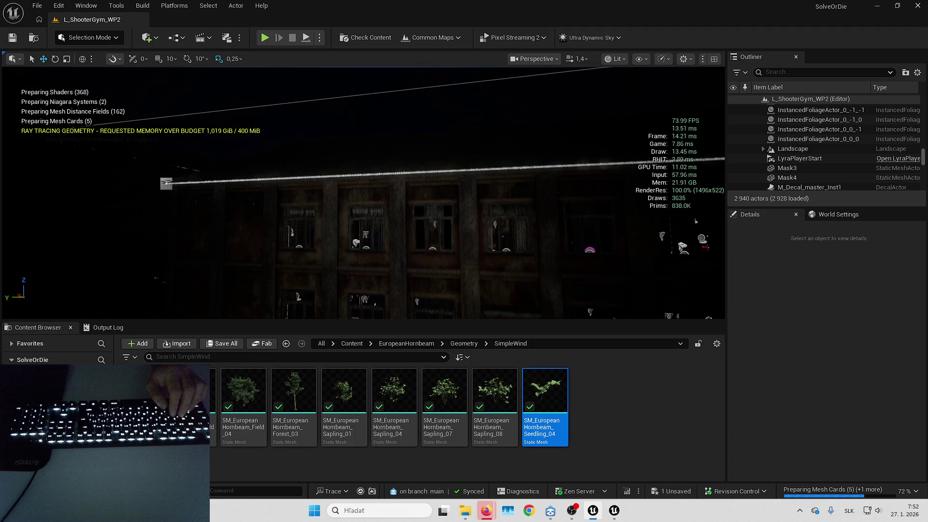
drag(416, 212, 72, 95)
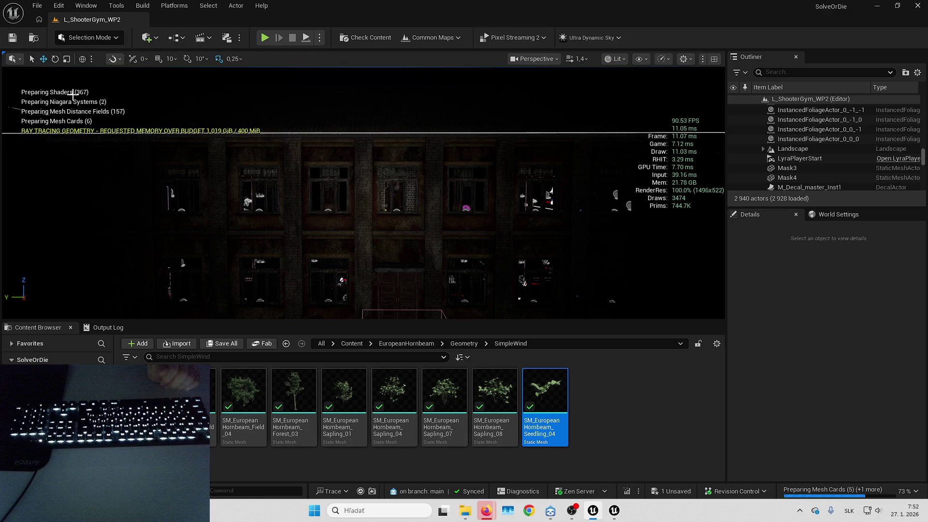
key(1)
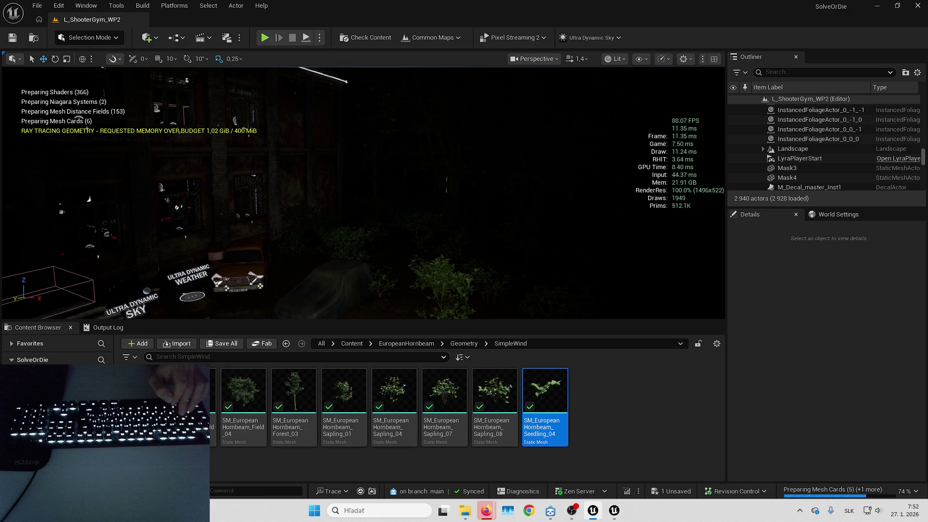
key(2)
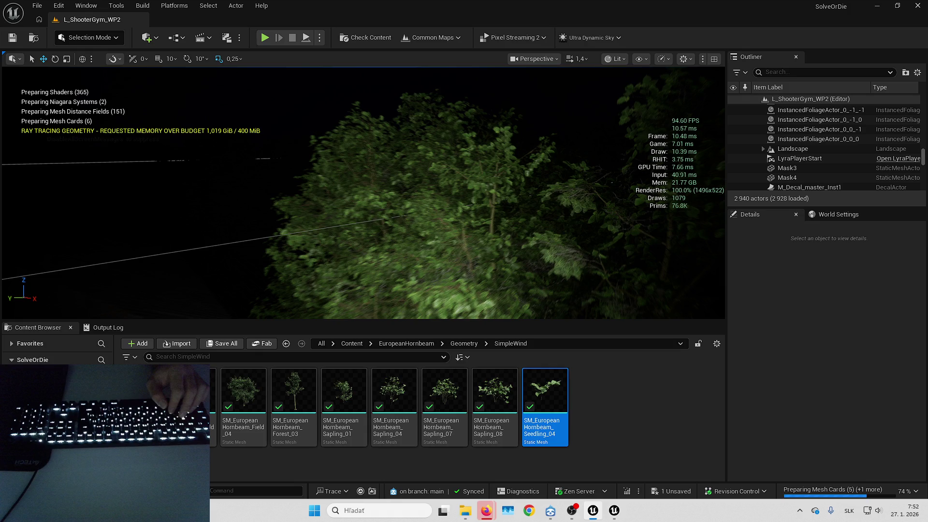
key(s)
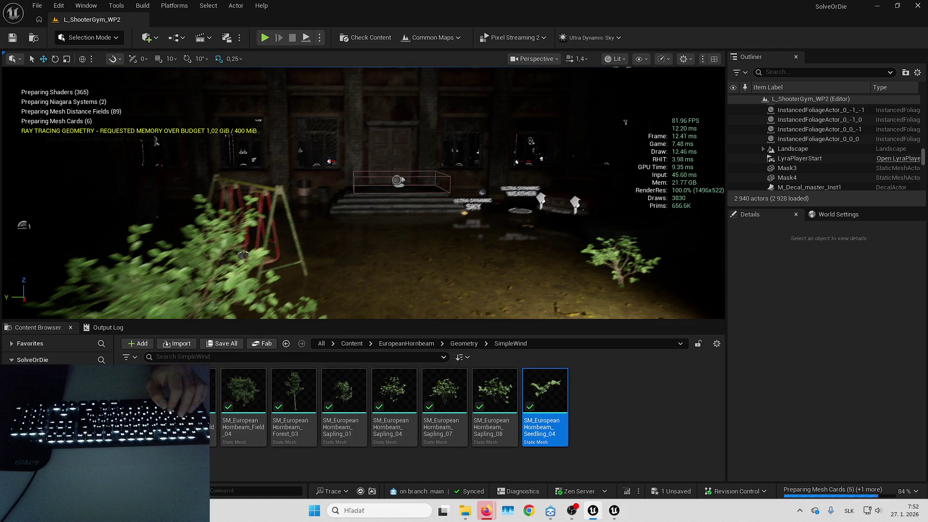
key(s)
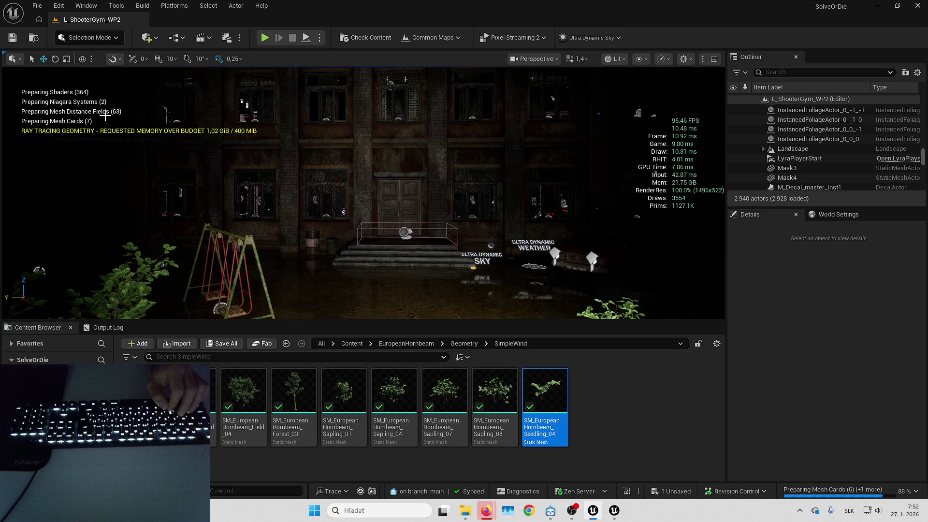
drag(105, 116, 359, 244)
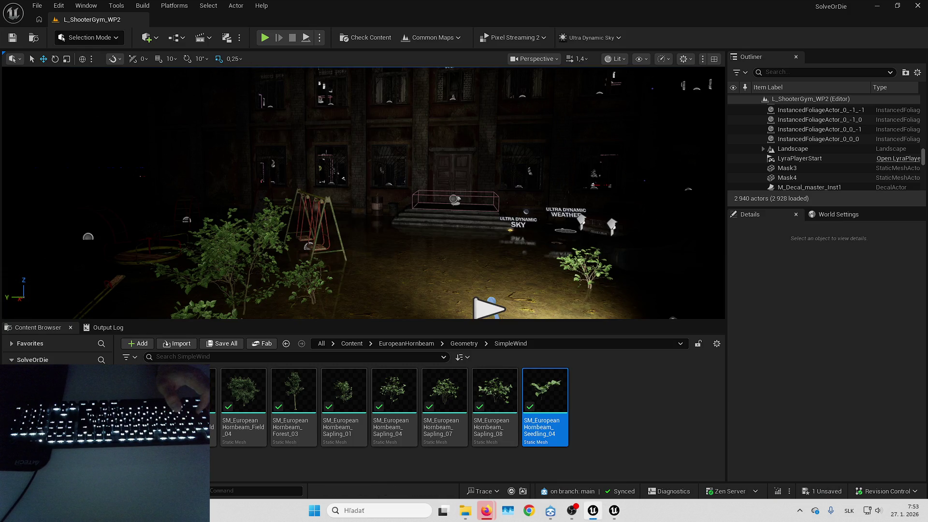
Frame the hornbeam bushes beside the swings and make the viewport immersive fullscreen with F11.
mouse_move(392, 209)
mouse_down()
mouse_move(377, 213)
mouse_move(392, 209)
mouse_up()
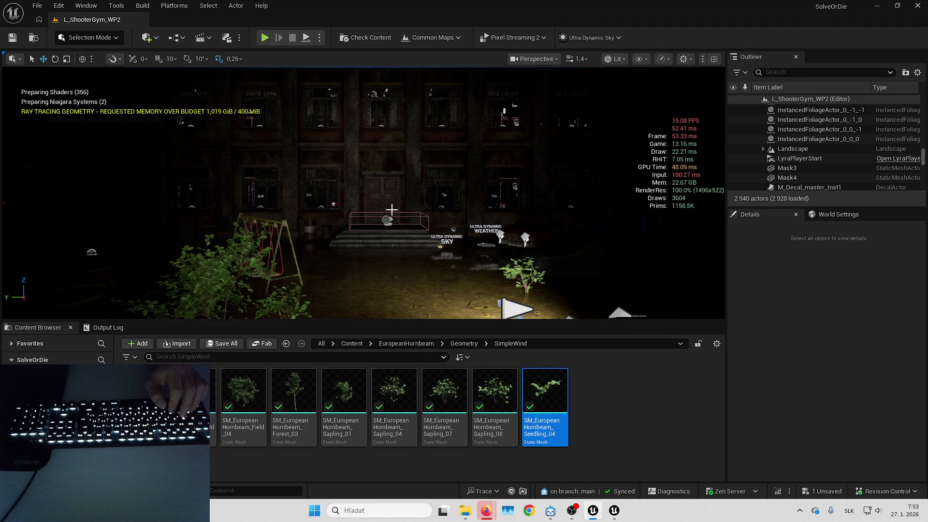
drag(392, 209, 377, 211)
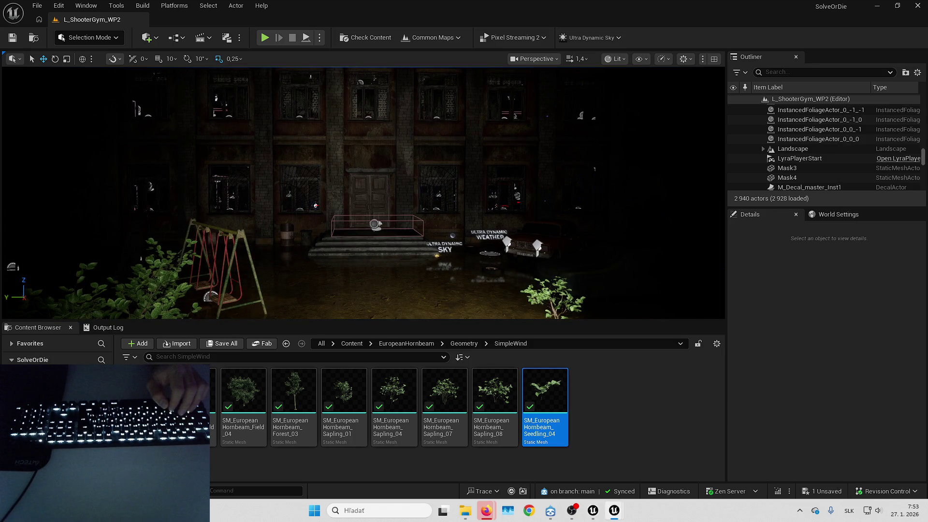
drag(565, 153, 546, 171)
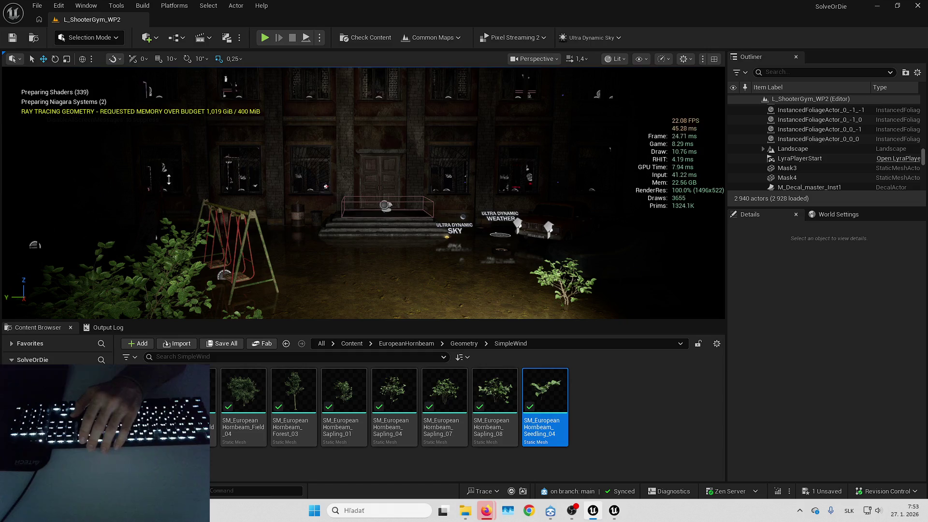
drag(381, 176, 382, 145)
drag(263, 139, 311, 94)
drag(396, 160, 396, 186)
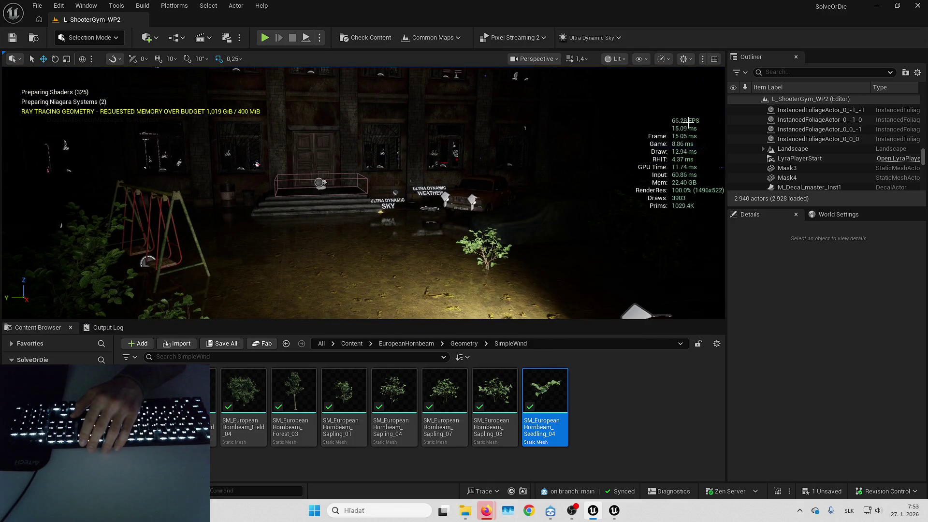
drag(395, 186, 385, 200)
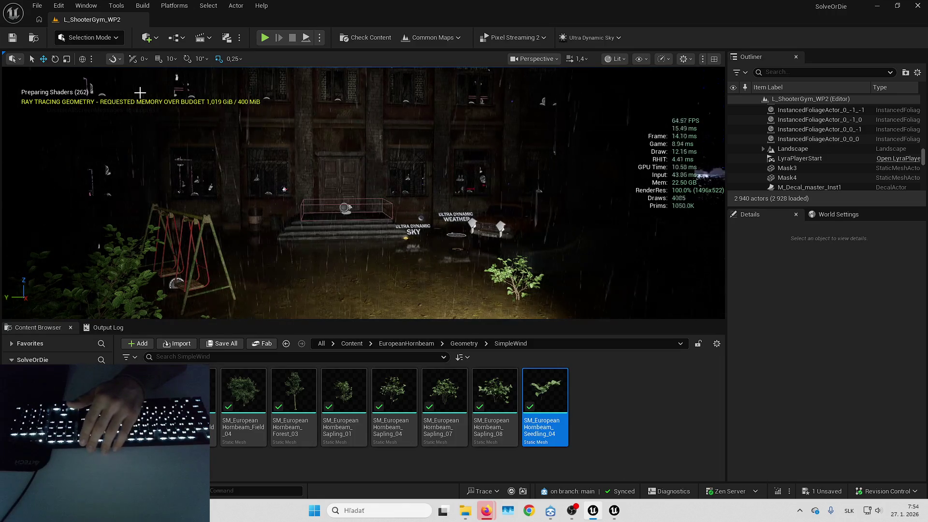
key(1)
scroll(370, 187, up, 10)
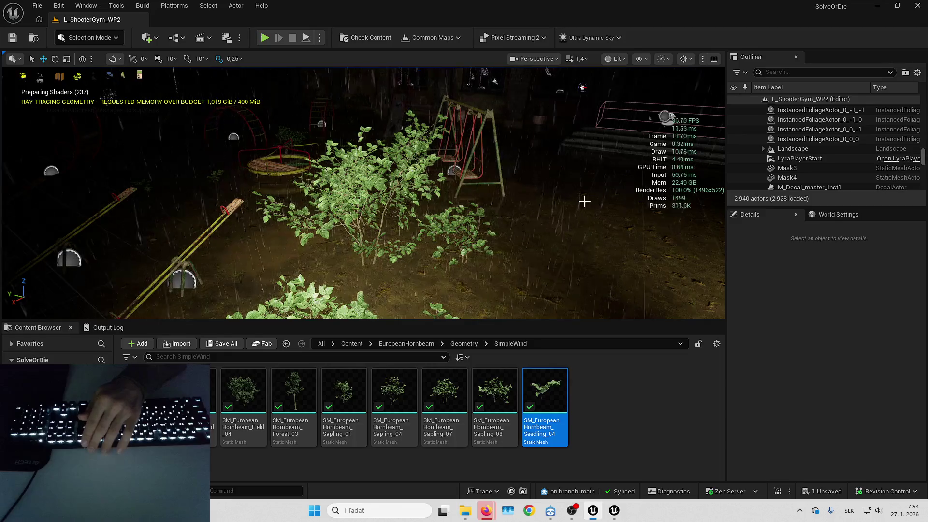
key(F11)
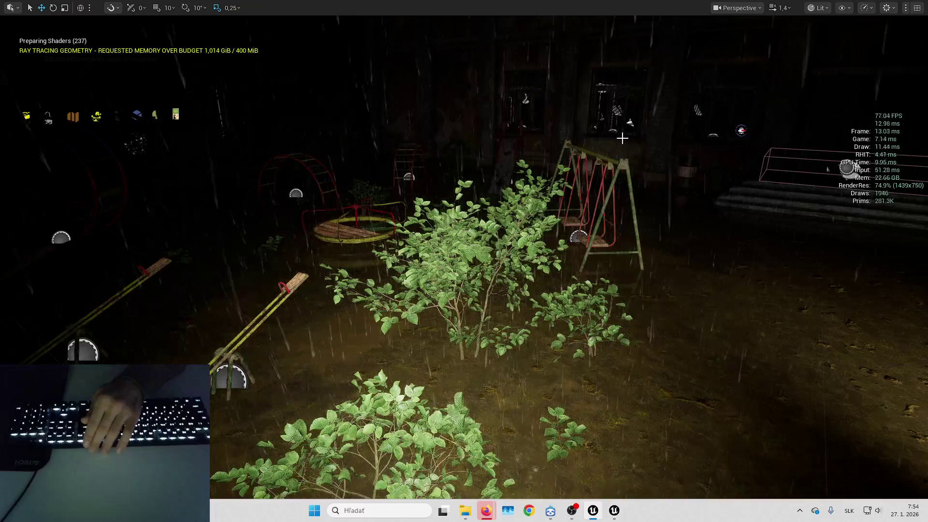
key(2)
key(Up)
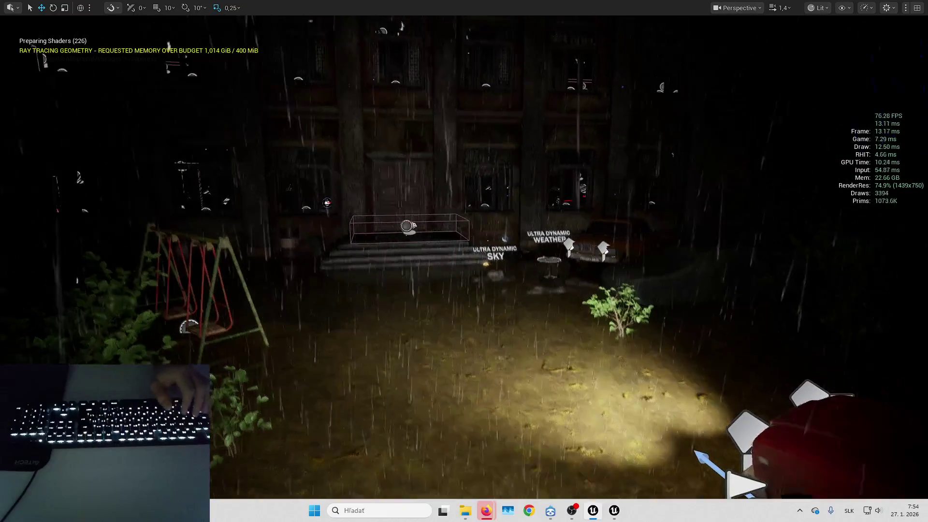
scroll(464, 261, down, 2)
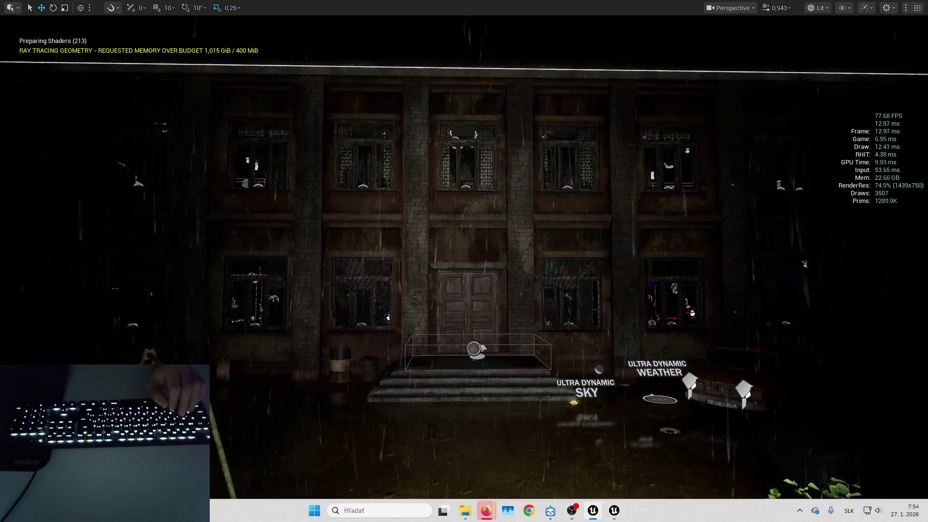
scroll(531, 173, up, 2)
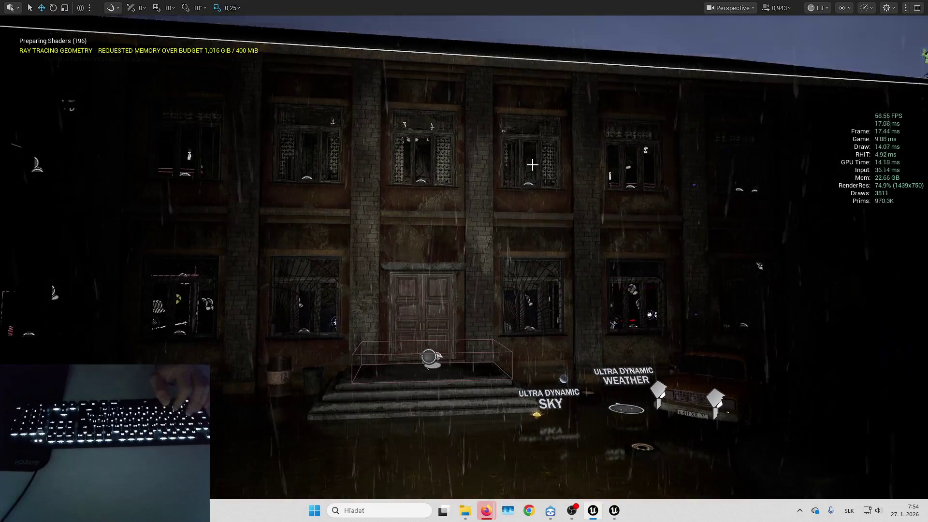
scroll(531, 172, down, 2)
scroll(464, 260, up, 4)
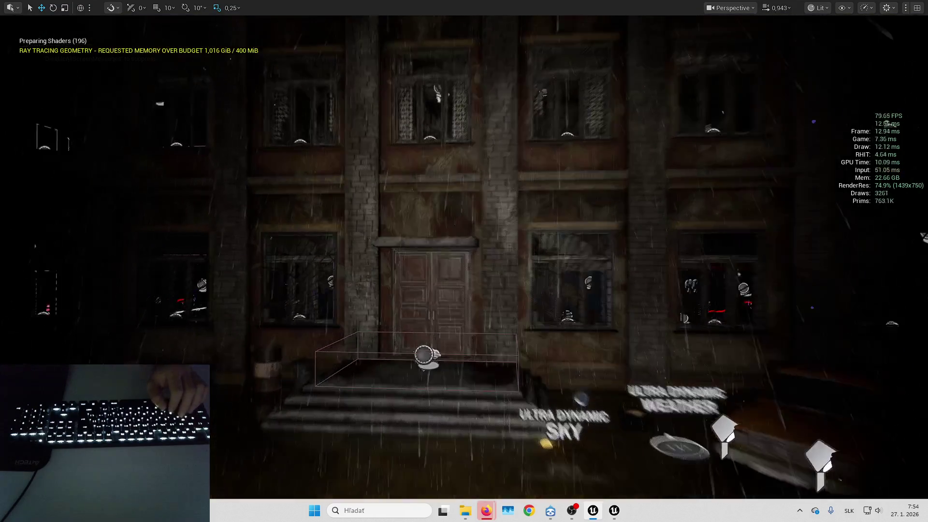
scroll(437, 317, up, 4)
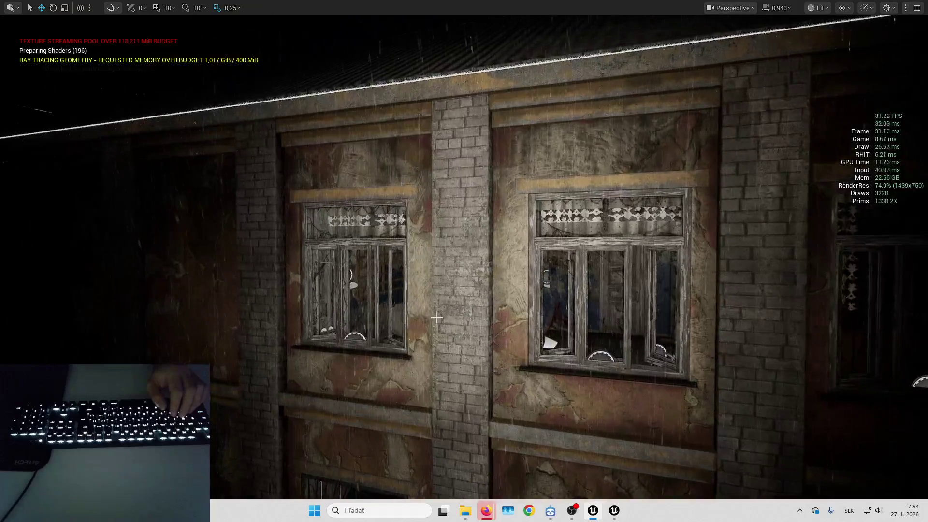
mouse_move(436, 318)
mouse_down()
mouse_move(488, 307)
mouse_move(445, 314)
mouse_move(435, 303)
mouse_move(482, 274)
mouse_move(449, 284)
mouse_up()
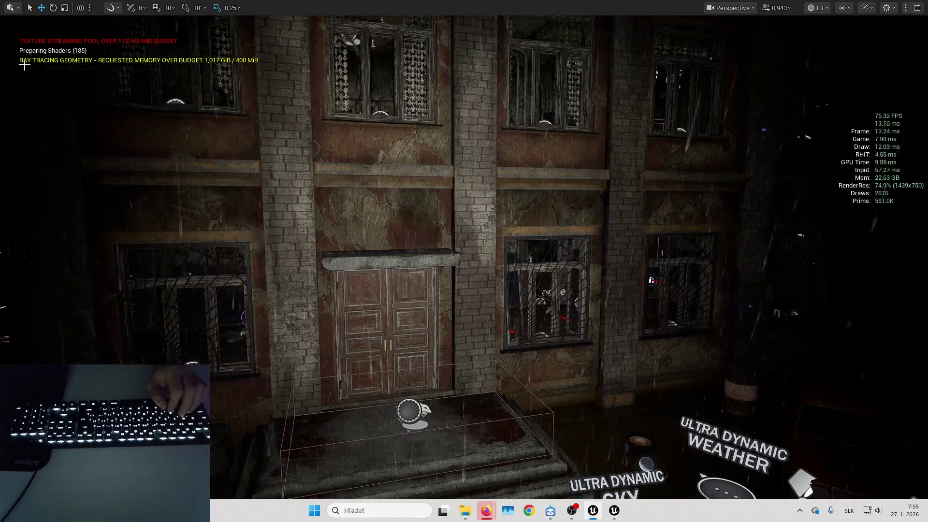
scroll(869, 201, up, 5)
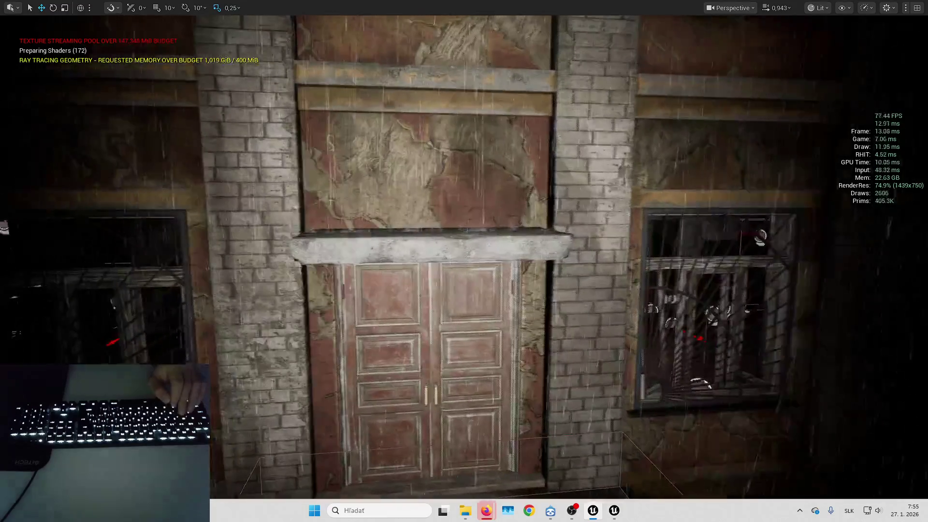
scroll(535, 208, up, 3)
scroll(470, 151, down, 5)
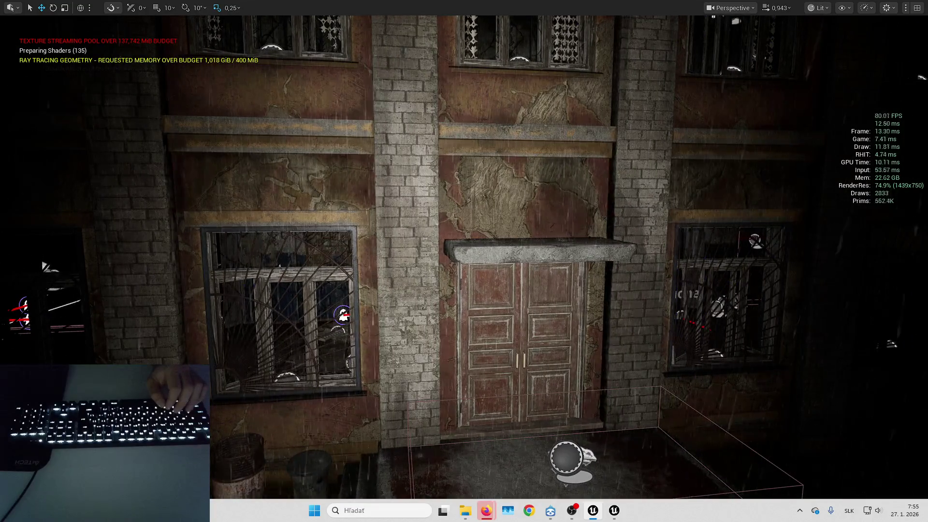
key(Down)
key(Right)
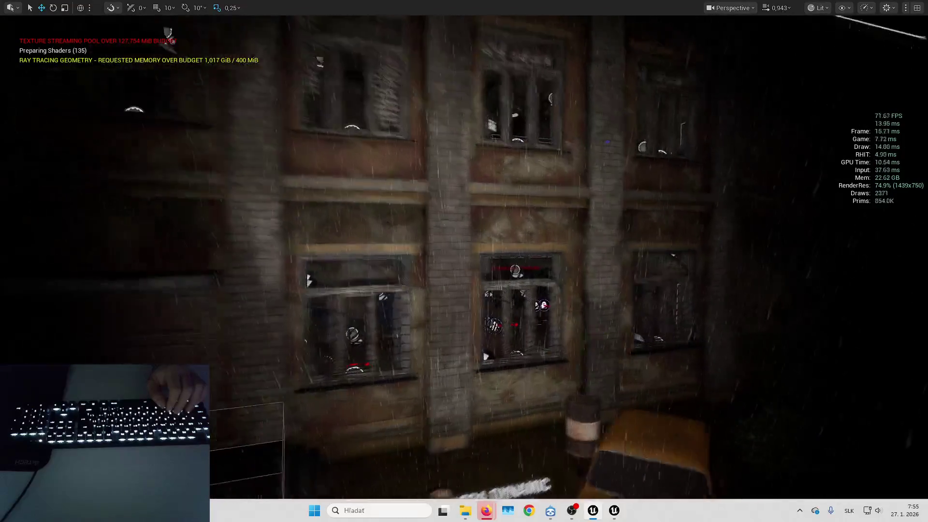
key(Down)
key(Up)
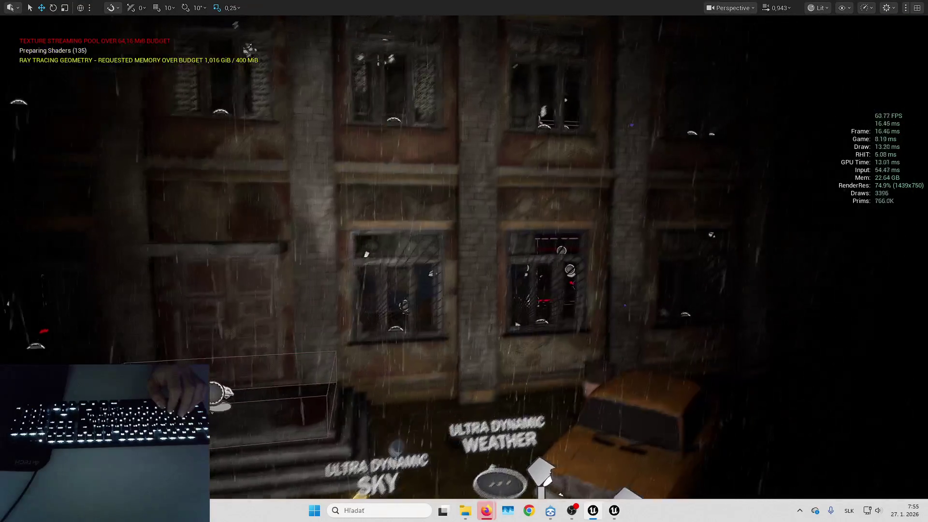
key(Up)
key(s)
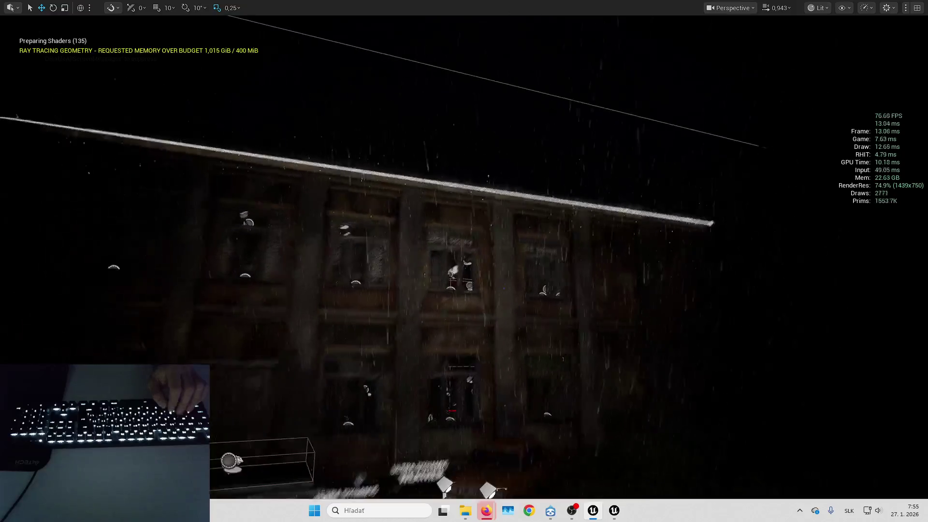
key(s)
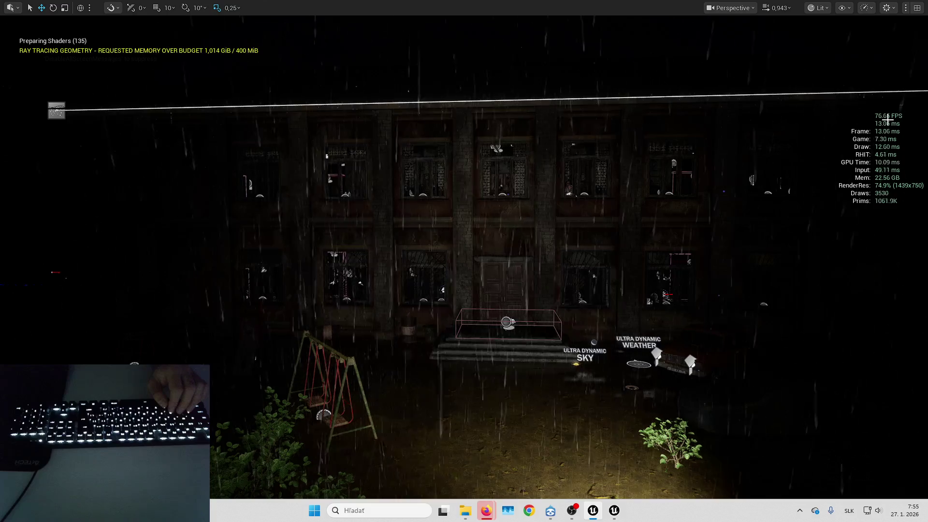
key(e)
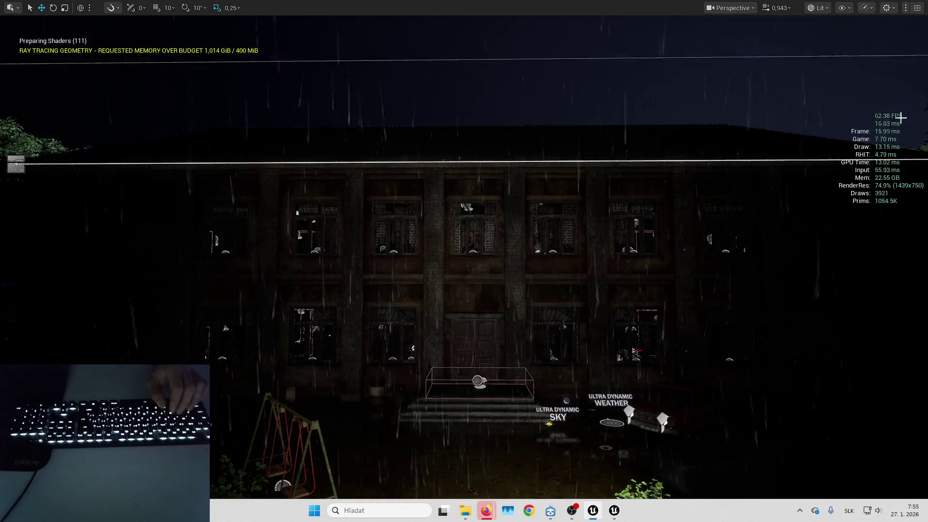
key(Up)
key(Up)
key(Up)
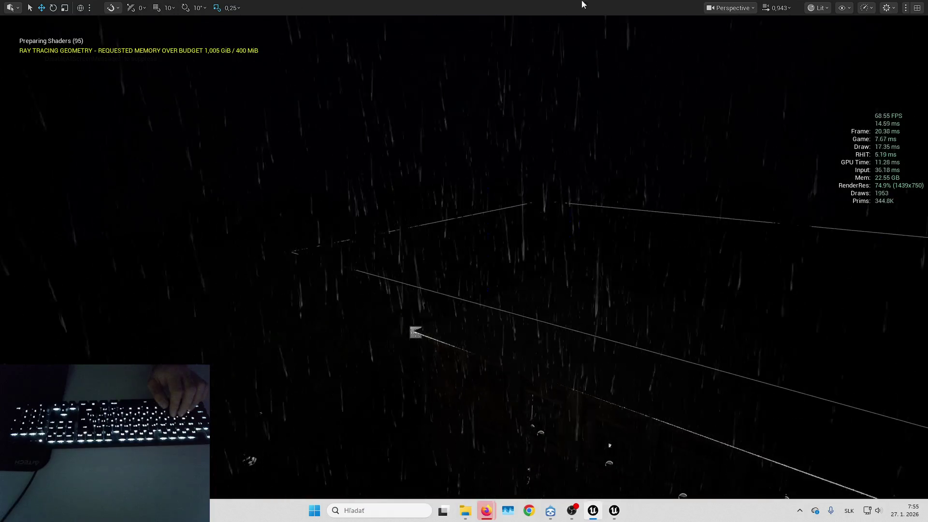
click(818, 8)
Try Wireframe, then switch the viewport to Unlit view mode.
click(821, 56)
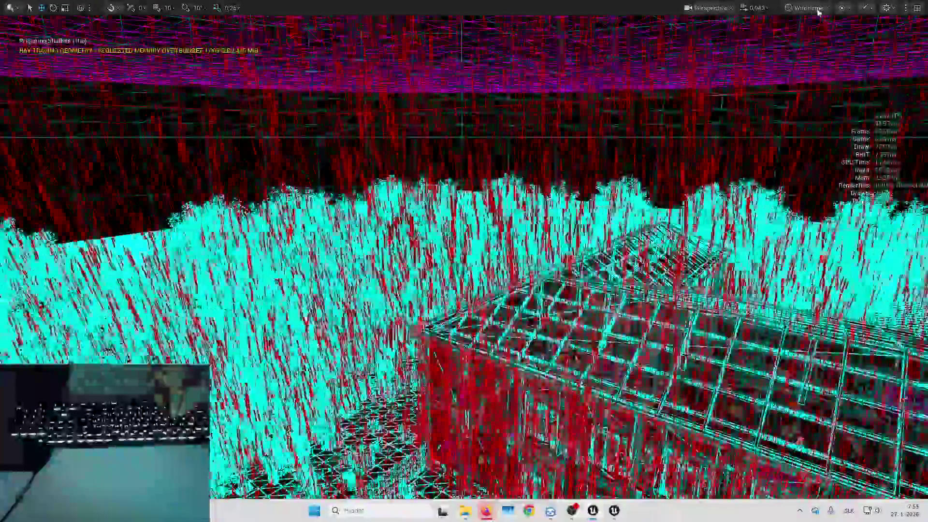
click(818, 8)
click(822, 56)
Fly around the unlit building, over the roof and back to show the ground and orange car.
key(Down)
key(Down)
key(Down)
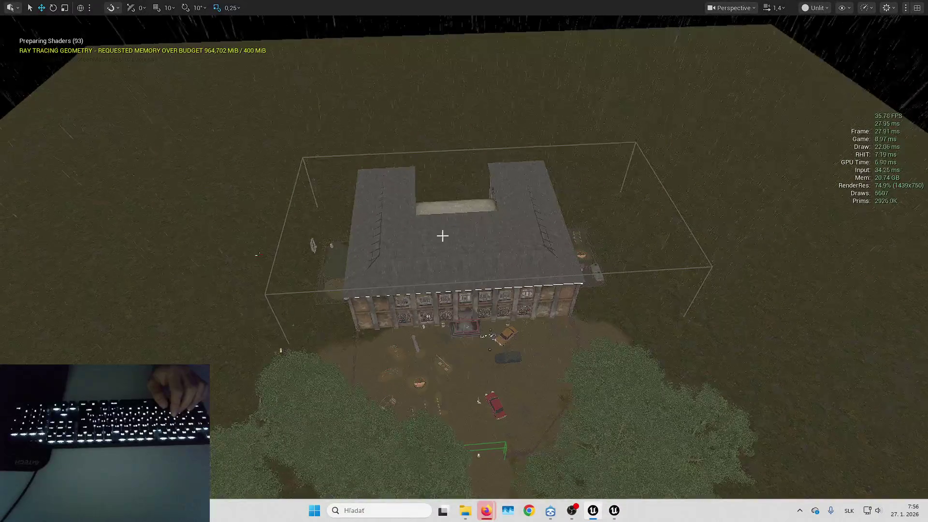
key(Up)
key(Up)
key(Up)
mouse_move(463, 217)
mouse_down()
mouse_move(348, 219)
mouse_move(342, 241)
mouse_move(319, 242)
mouse_move(316, 218)
mouse_move(271, 208)
mouse_move(252, 194)
mouse_move(249, 174)
mouse_up()
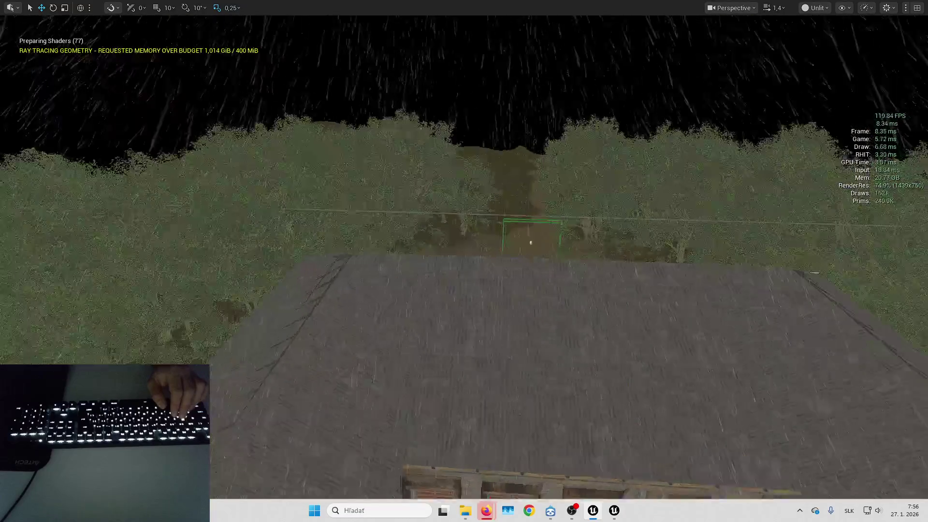
key(w)
scroll(464, 261, up, 2)
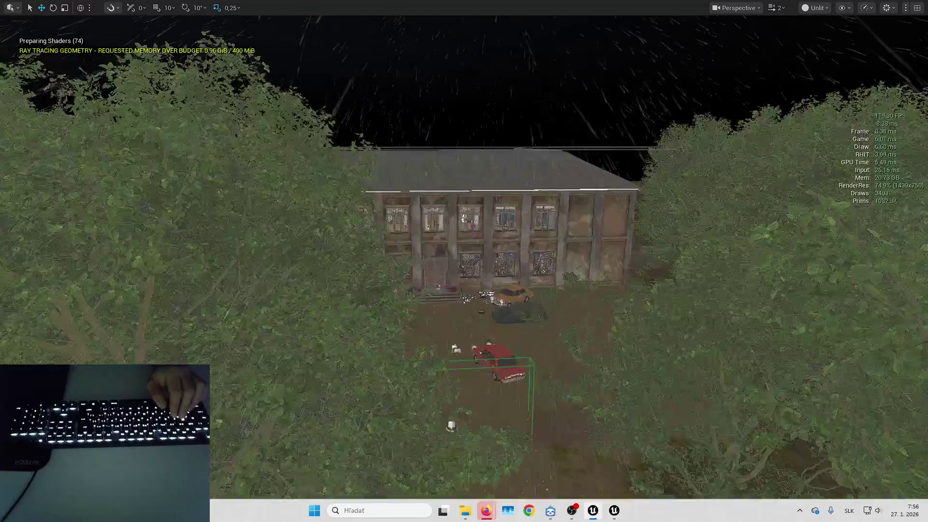
key(w)
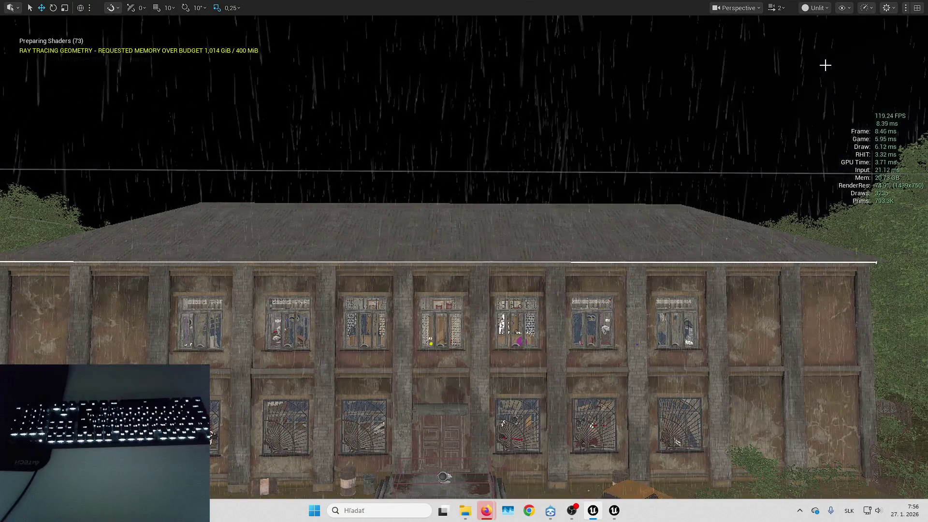
drag(601, 184, 601, 222)
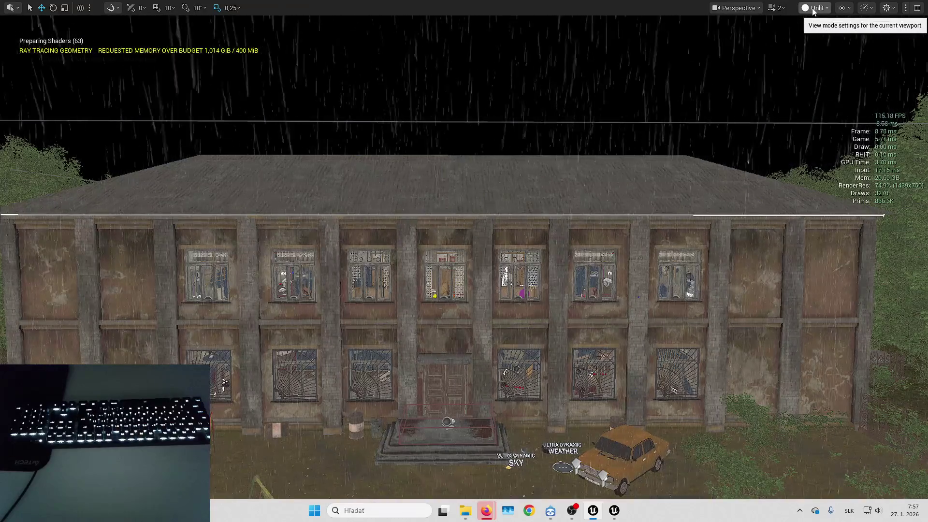
scroll(429, 189, up, 3)
mouse_move(487, 205)
mouse_down()
mouse_move(517, 204)
mouse_move(500, 191)
mouse_move(527, 183)
mouse_up()
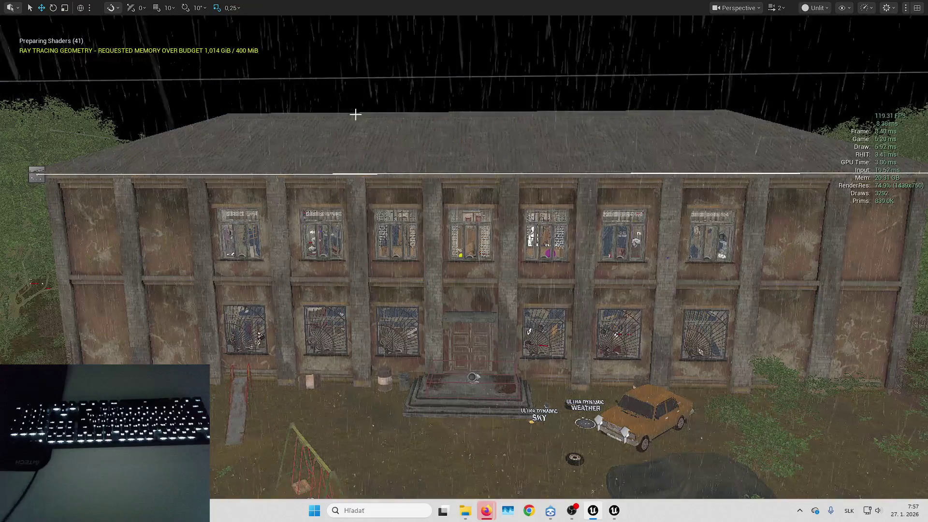
mouse_move(439, 203)
mouse_down()
mouse_move(369, 200)
mouse_move(370, 218)
mouse_move(370, 203)
mouse_up()
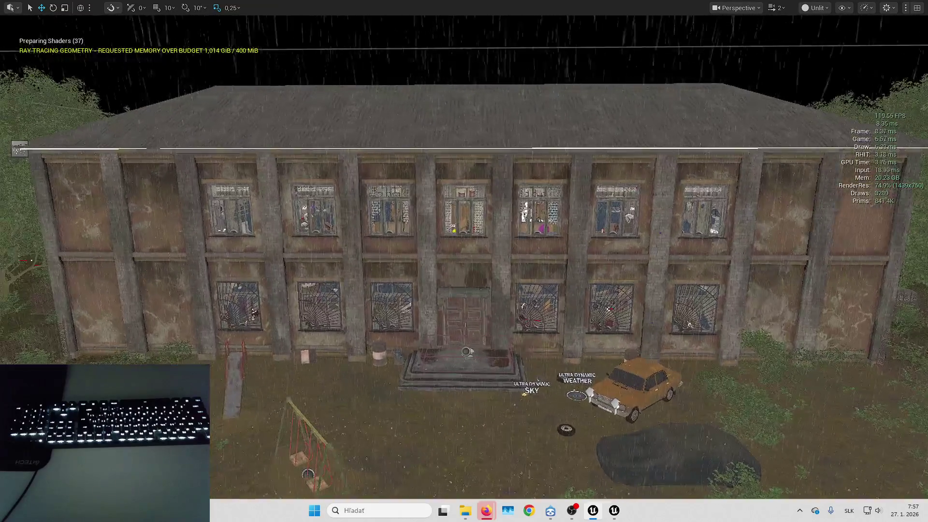
mouse_move(464, 196)
mouse_down()
mouse_move(464, 208)
mouse_move(455, 191)
mouse_move(447, 200)
mouse_move(485, 213)
mouse_move(527, 207)
mouse_up()
Switch the viewport view mode back to Lit.
click(814, 7)
click(821, 45)
click(815, 8)
click(822, 27)
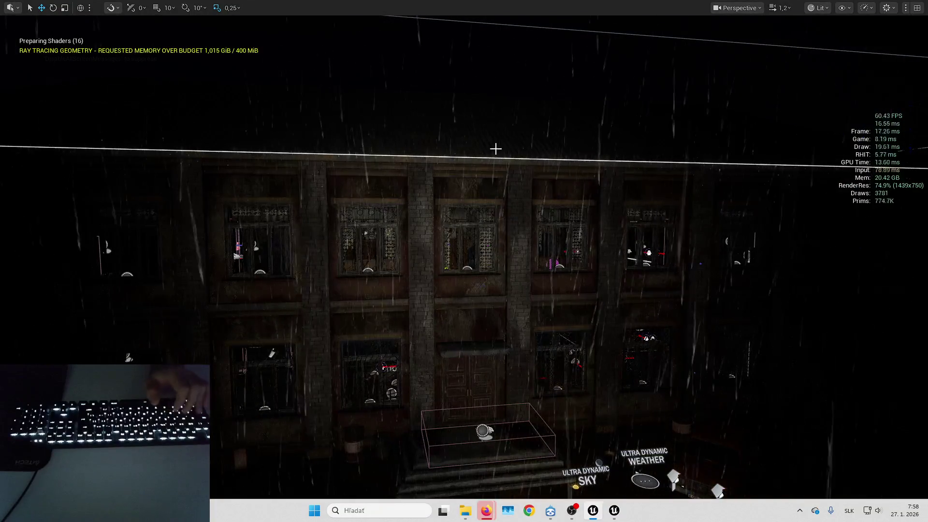
Move the view close to the entrance steps and start Play in Editor with Alt+P.
drag(498, 147, 452, 166)
mouse_move(344, 160)
mouse_down()
mouse_move(373, 161)
mouse_move(468, 213)
mouse_up()
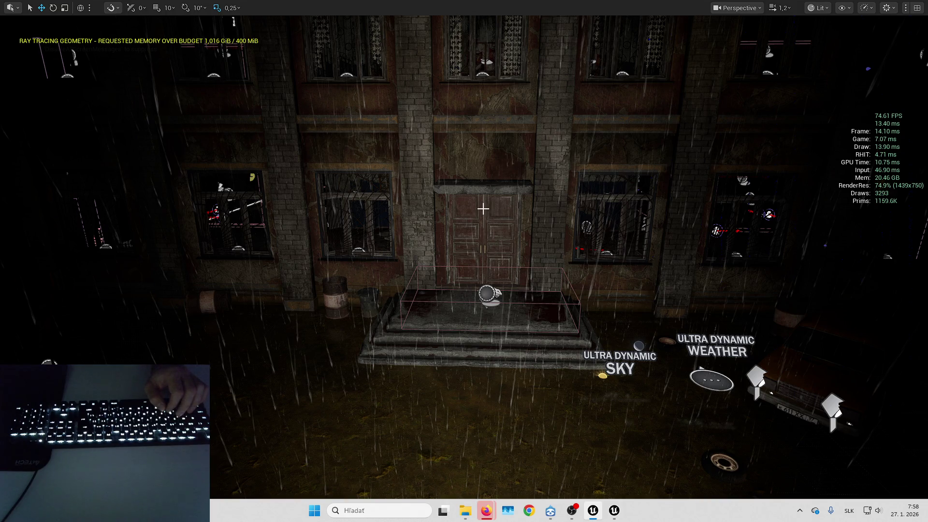
key(alt+p)
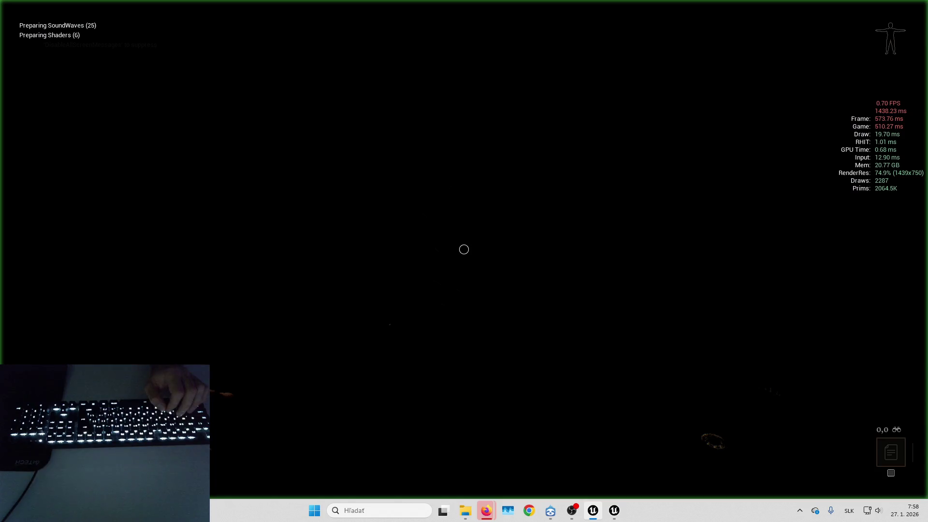
Walk the character around the level toward the stone steps.
key(w)
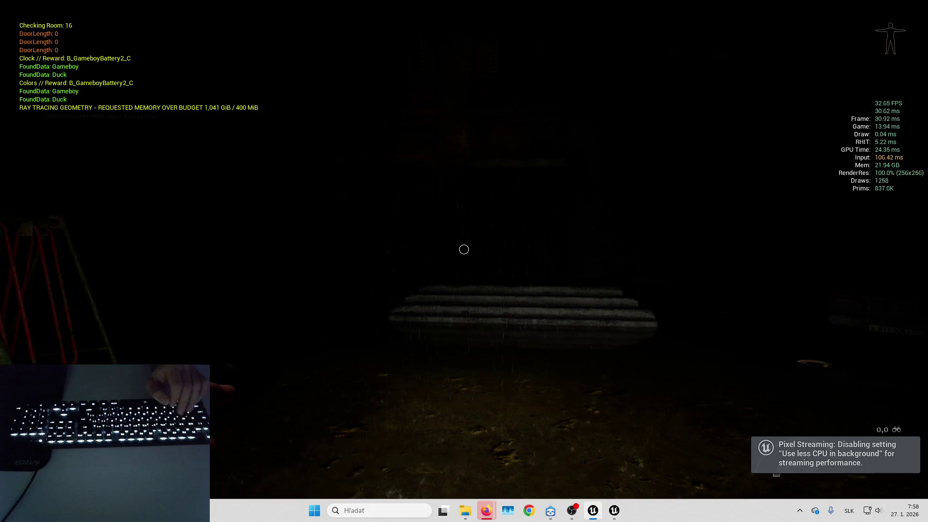
key(s)
key(s)
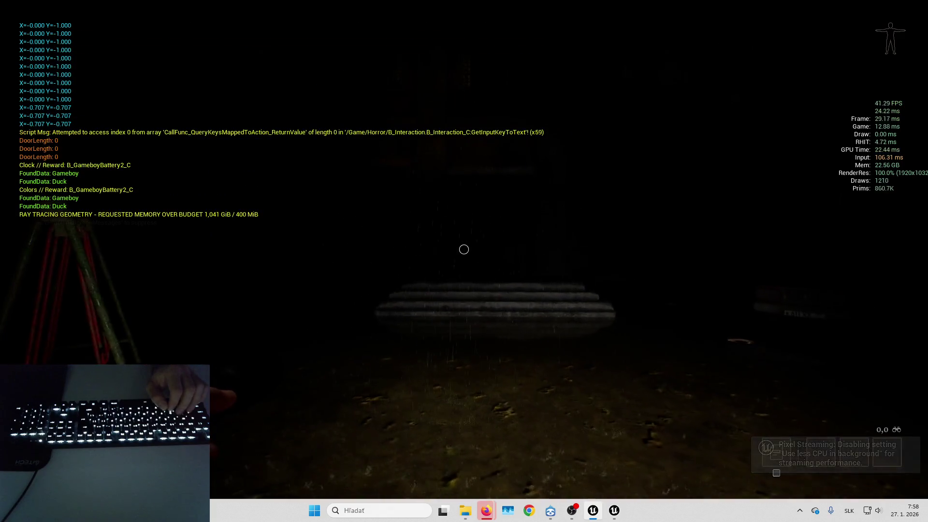
key(a)
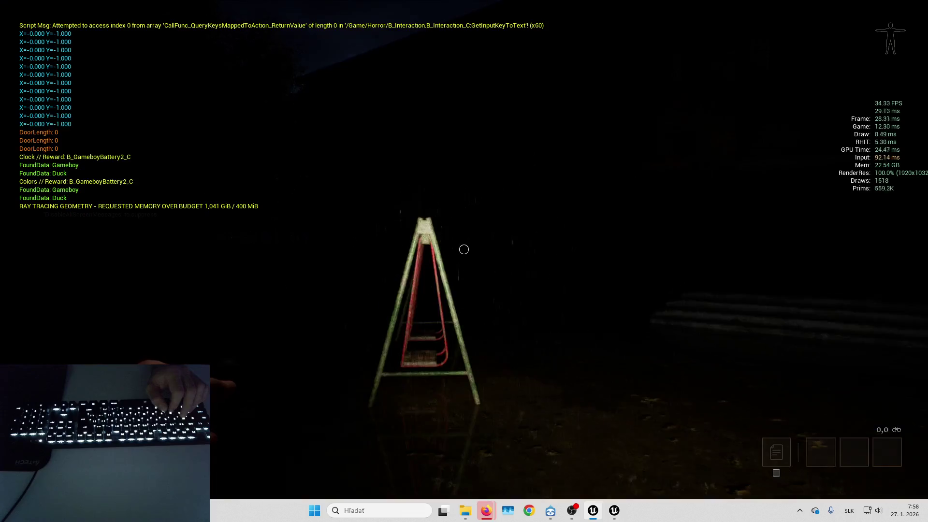
key(w)
key(s)
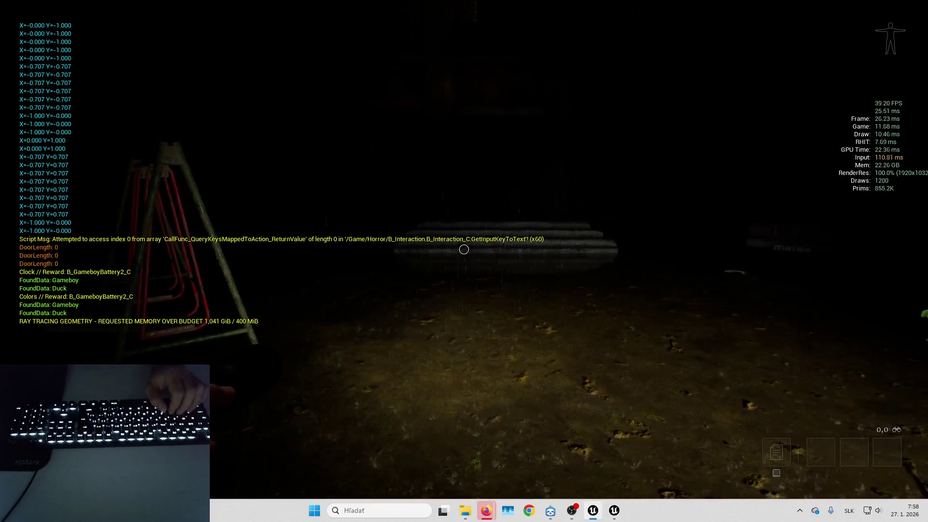
Run DisableAllScreenMessages in the in-game console to hide all on-screen debug messages.
key(alt+shift)
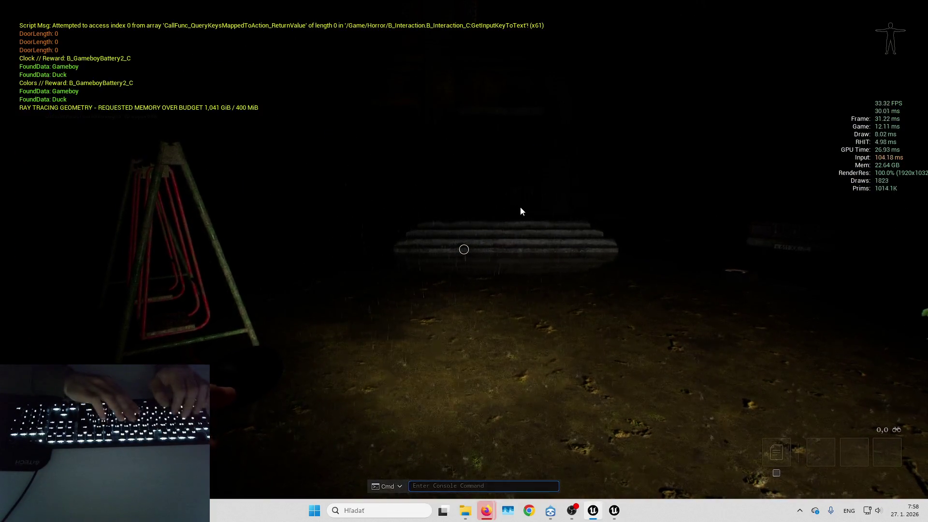
key(grave)
text(disable screen)
key(Tab)
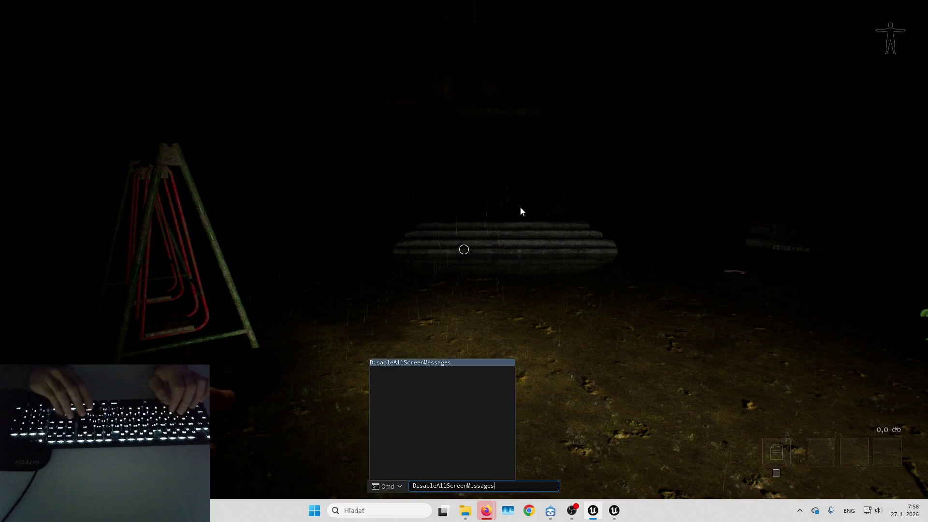
key(Return)
key(alt+shift)
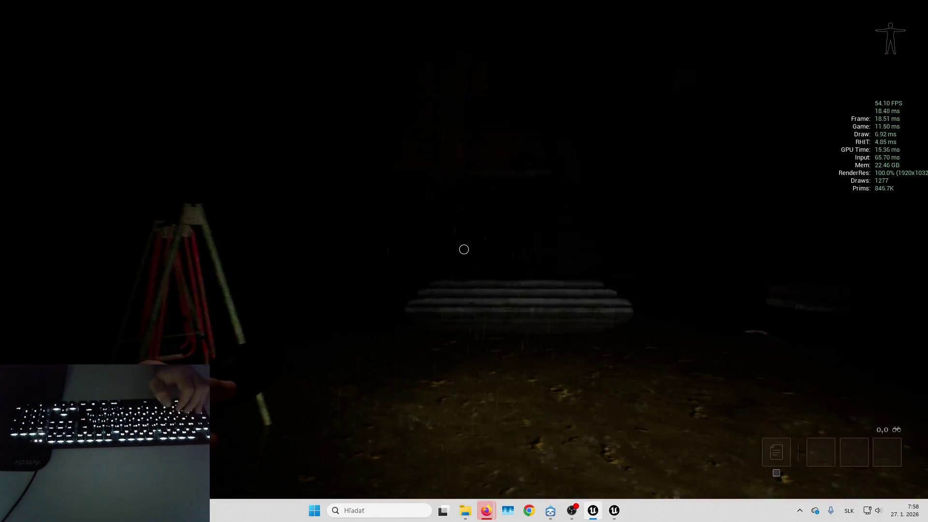
mouse_move(464, 249)
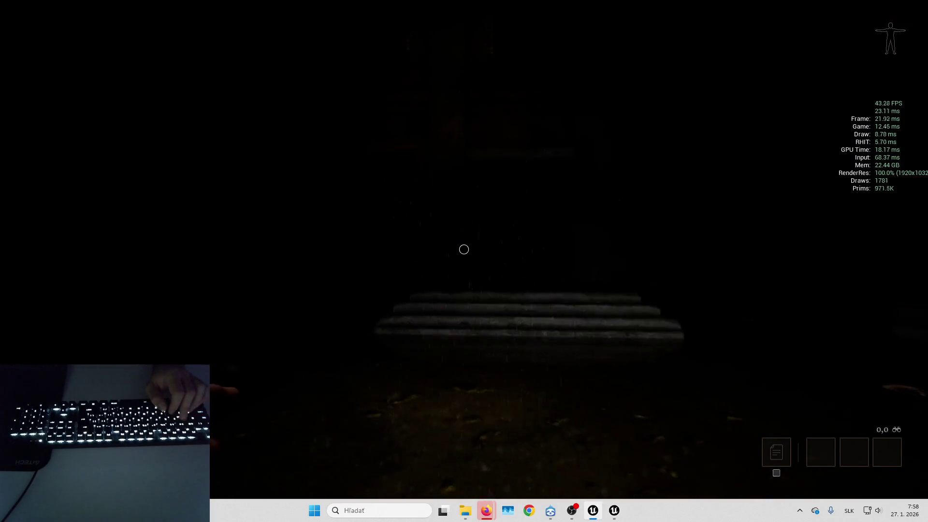
key(w)
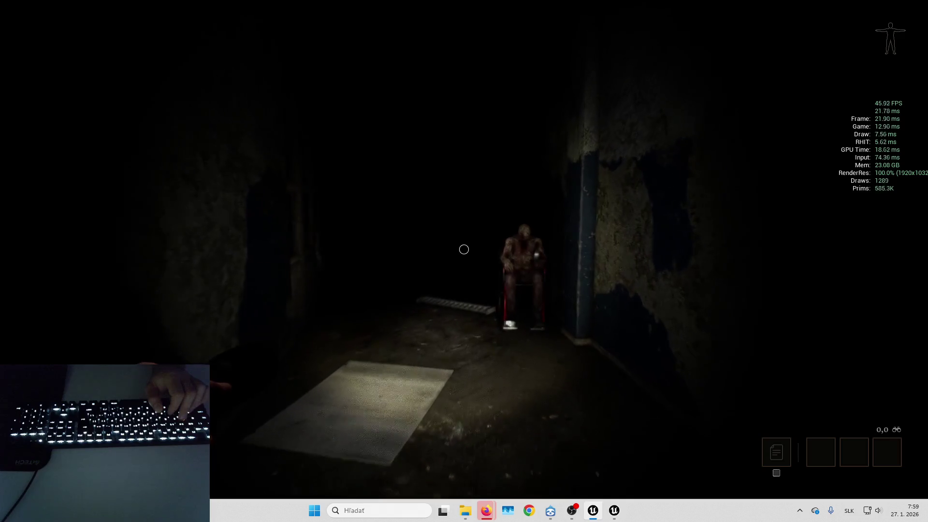
End the Play In Editor session, returning to the L_ShooterGym_WP2 level viewport.
key(Escape)
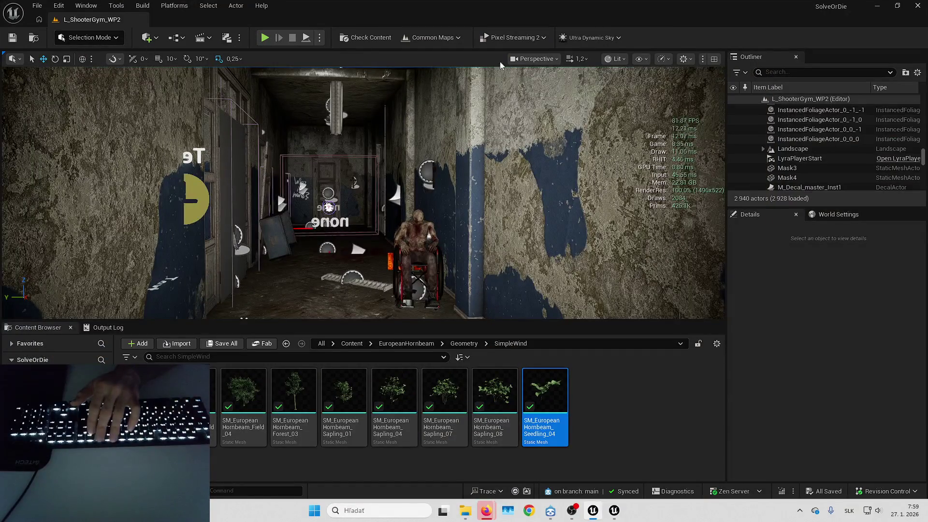
Switch the viewport to Unlit shading and open Edit > Project Settings.
click(616, 61)
click(623, 107)
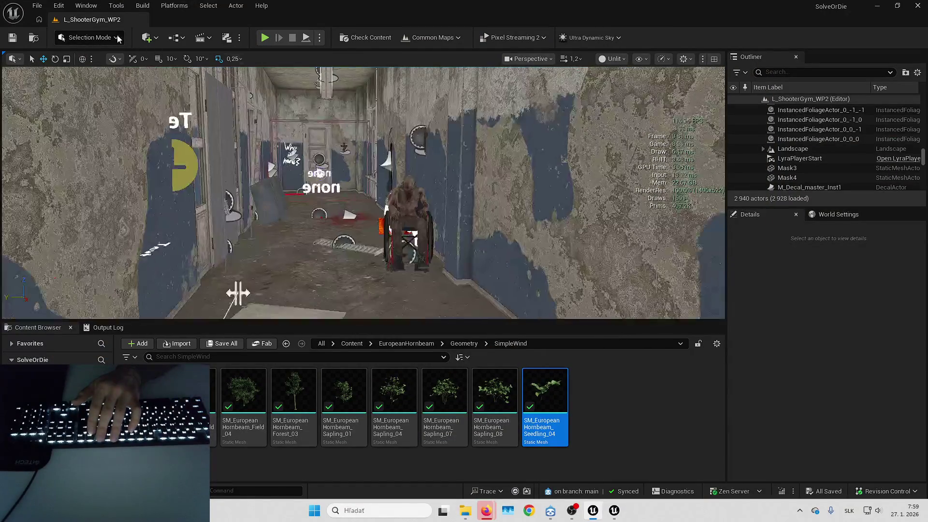
click(67, 6)
click(95, 156)
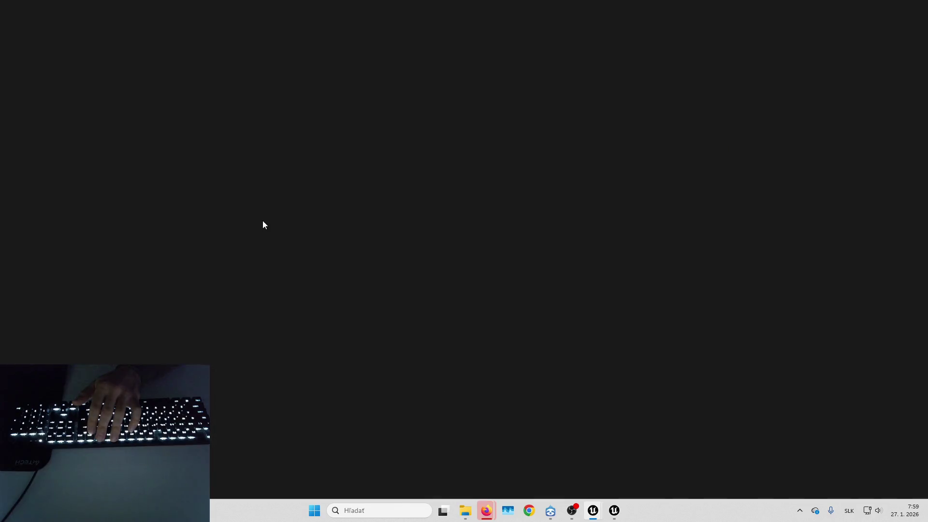
key(alt+Tab)
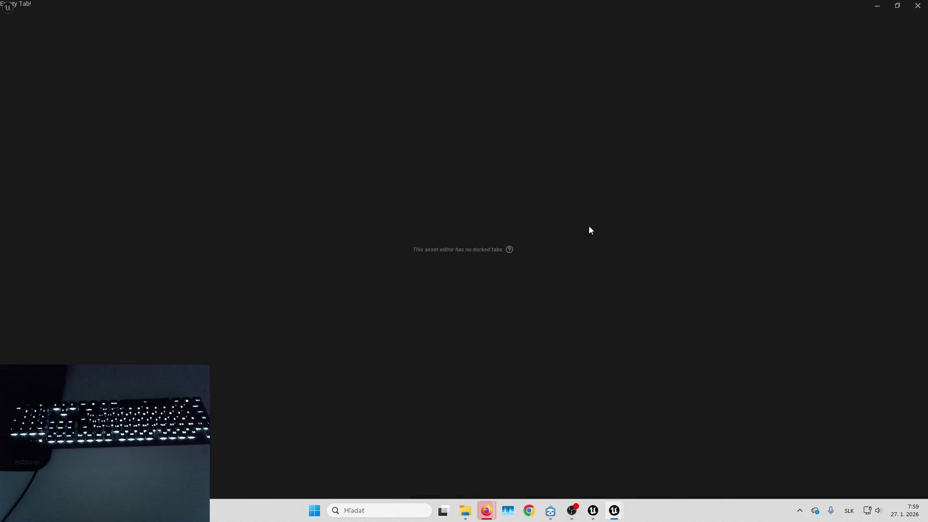
Open the Engine - Rendering category from the Project Settings category list.
scroll(46, 91, down, 5)
scroll(36, 152, down, 5)
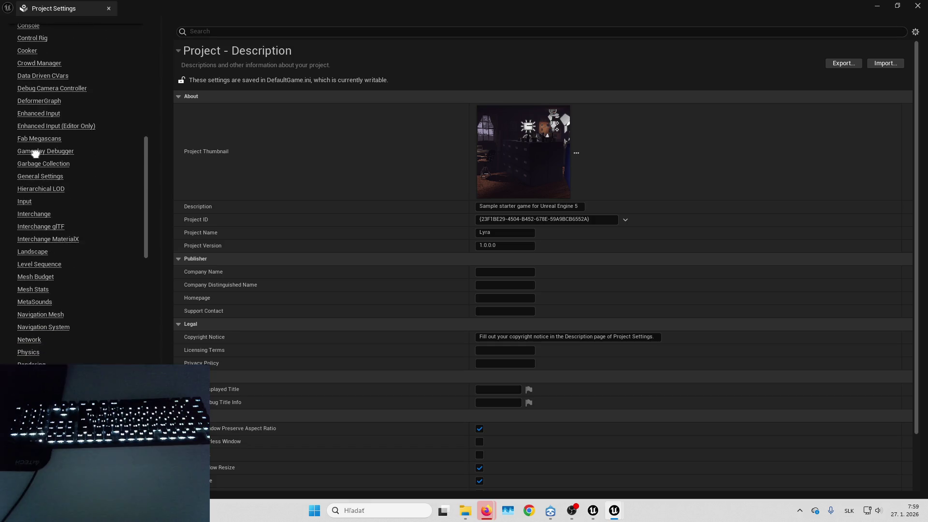
scroll(34, 219, down, 6)
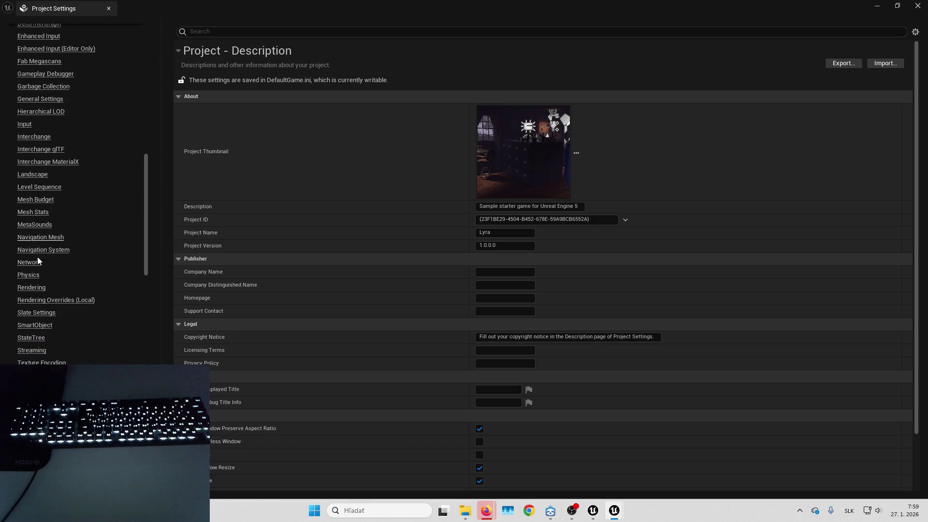
scroll(34, 219, up, 2)
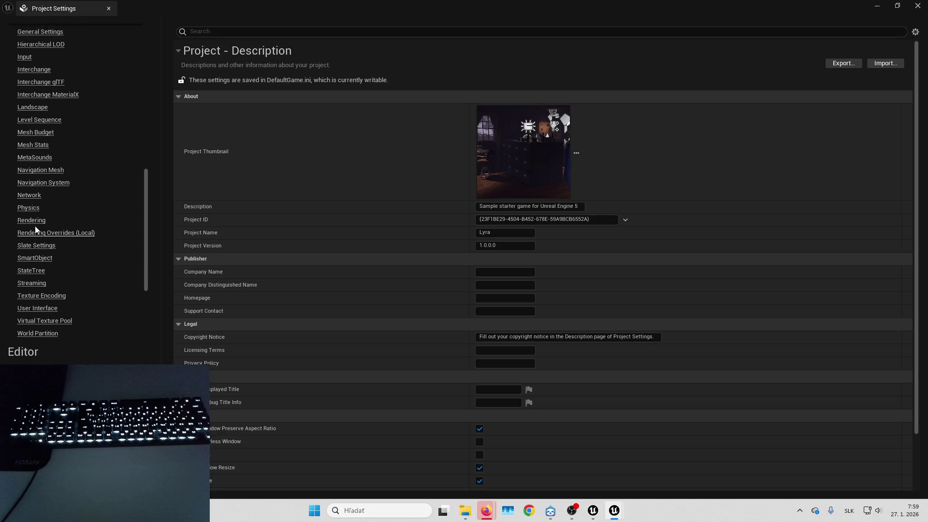
click(32, 217)
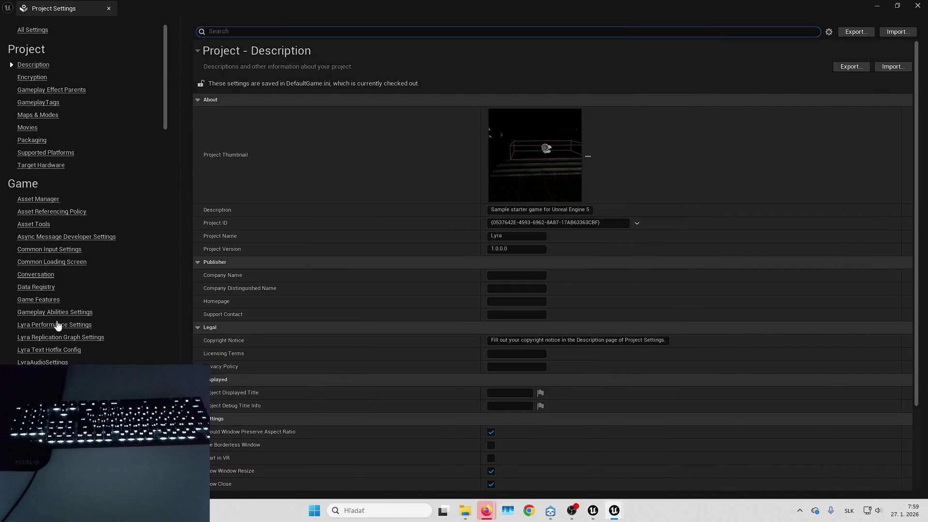
scroll(65, 325, down, 12)
scroll(77, 80, down, 15)
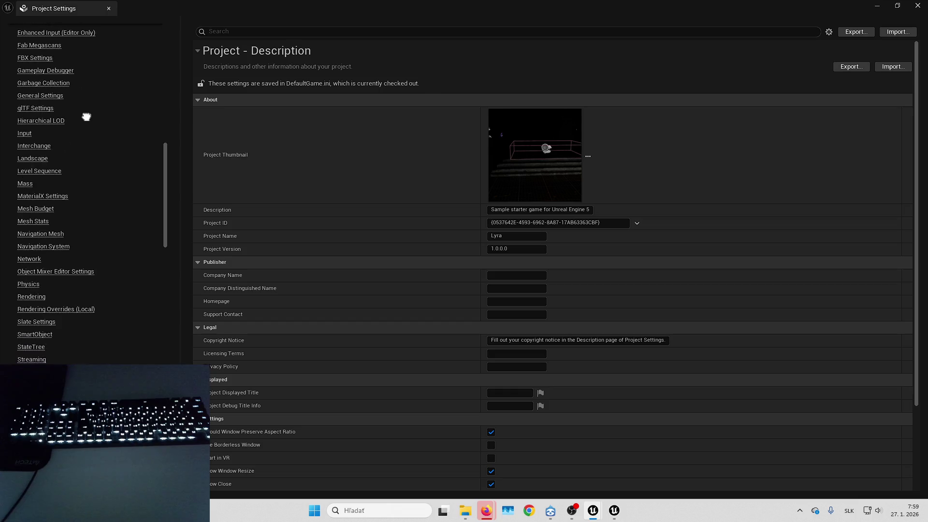
scroll(55, 200, up, 10)
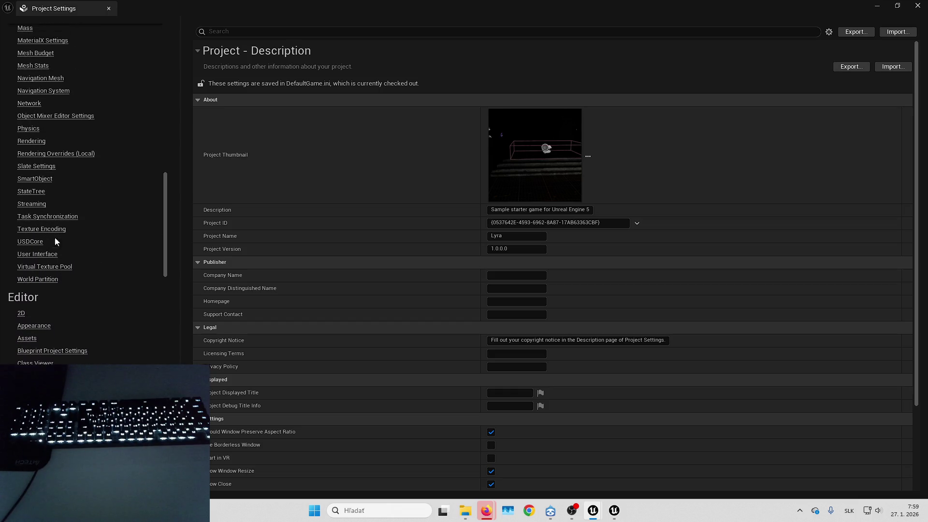
click(33, 333)
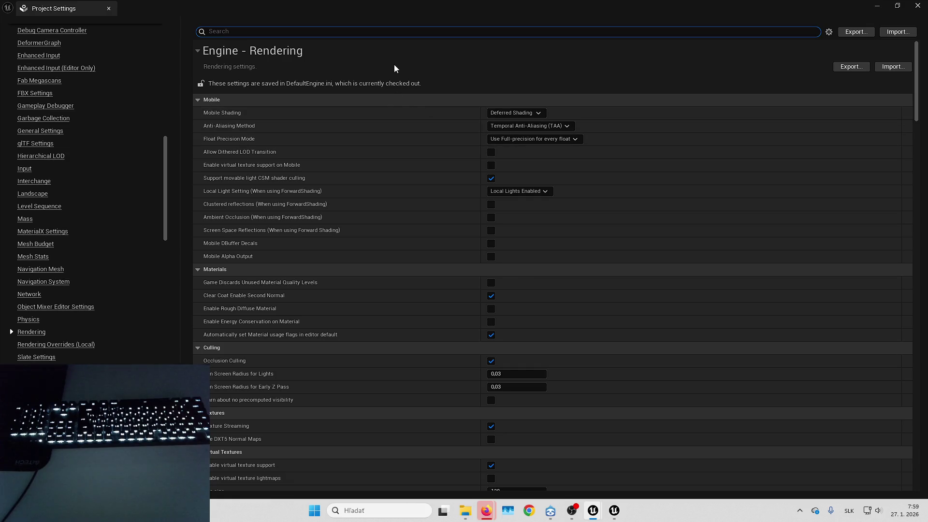
Scroll through the Rendering settings to review the available options.
scroll(347, 155, down, 12)
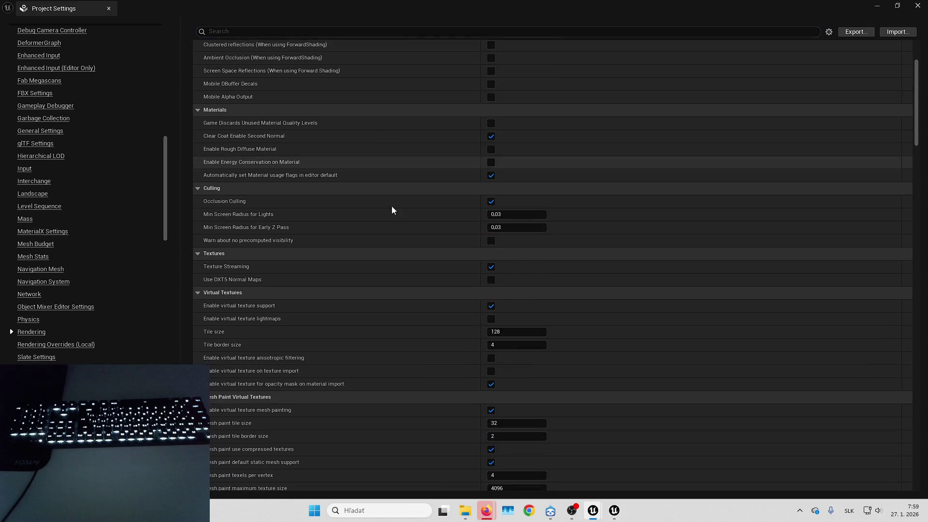
scroll(407, 58, down, 20)
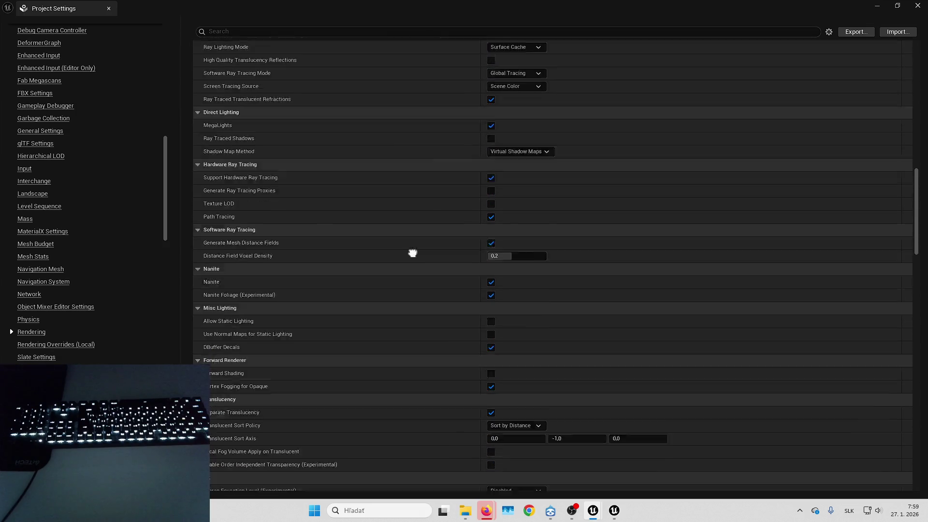
scroll(435, 87, down, 3)
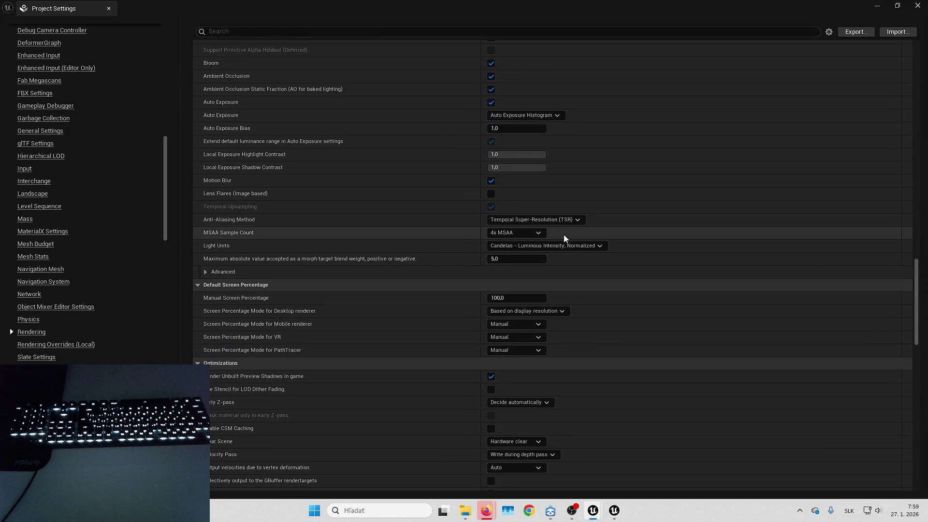
scroll(454, 445, up, 20)
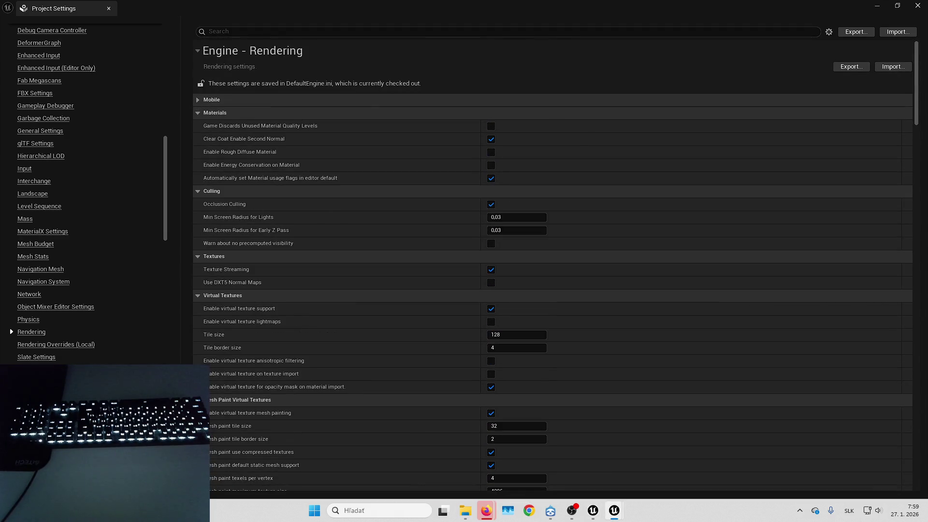
scroll(319, 140, down, 1)
scroll(339, 135, up, 1)
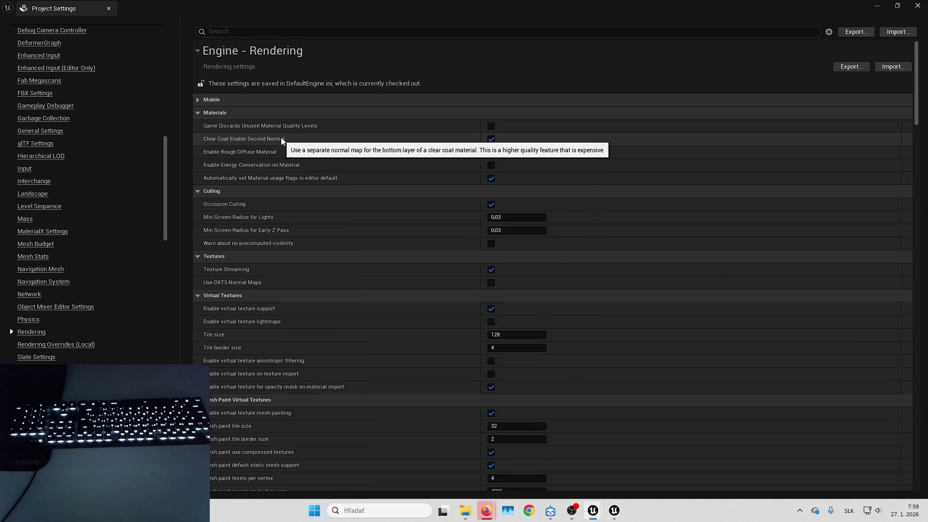
mouse_move(271, 139)
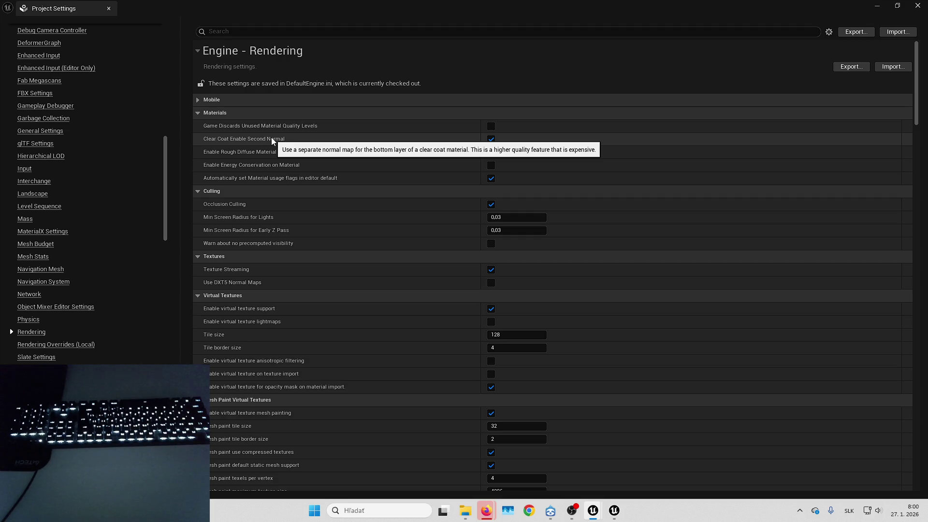
click(488, 138)
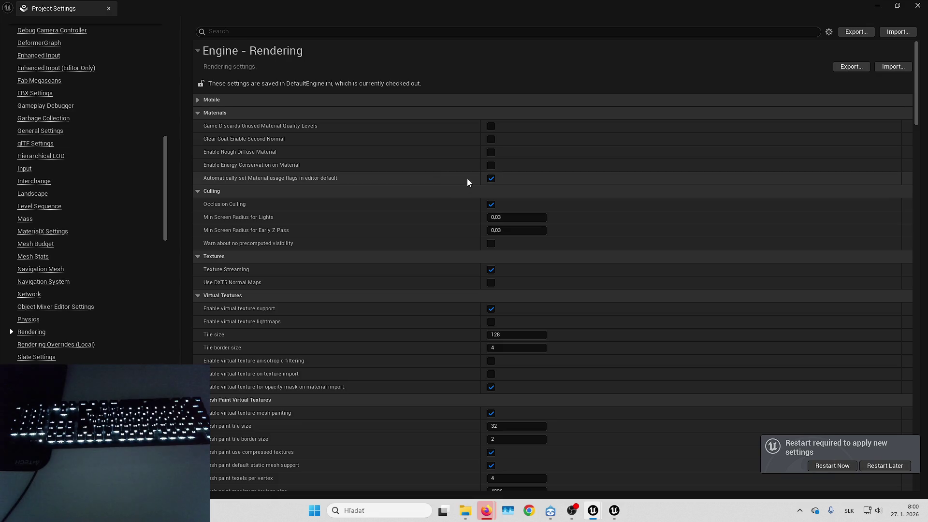
scroll(294, 176, down, 1)
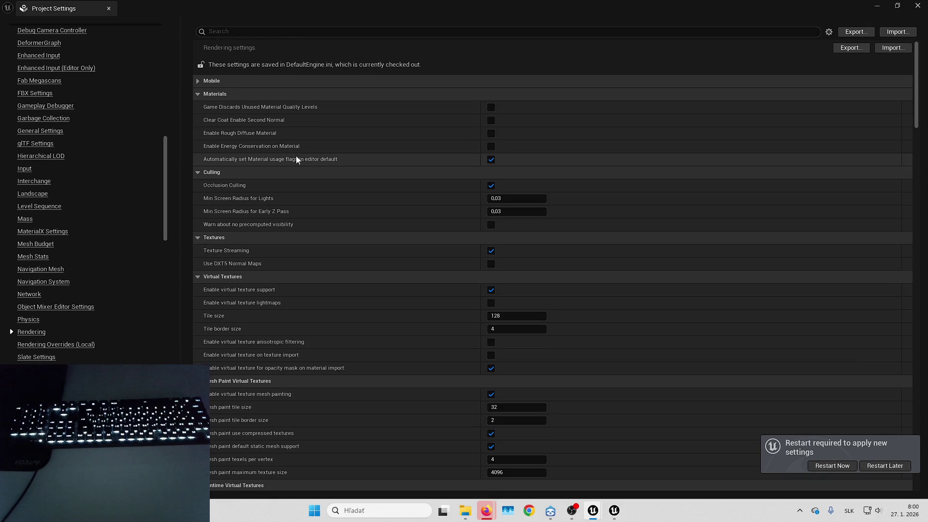
scroll(348, 145, down, 3)
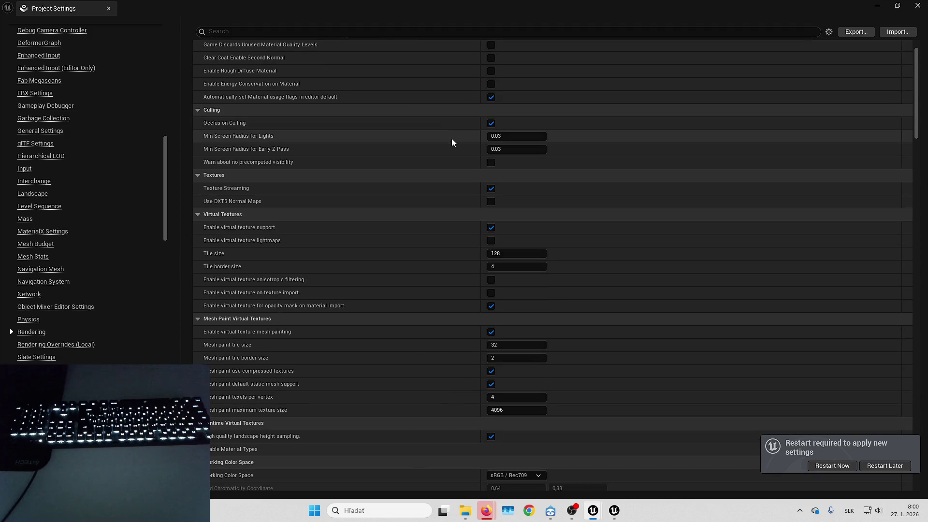
scroll(431, 149, down, 2)
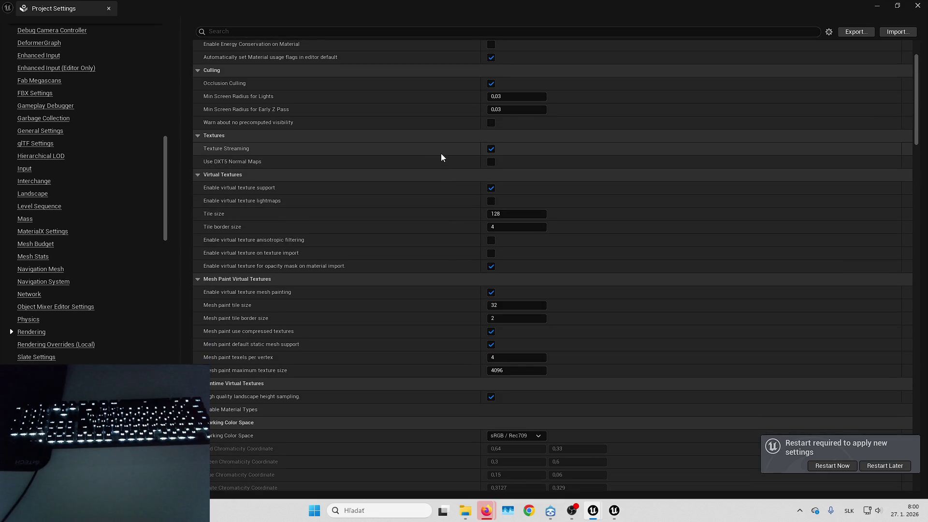
scroll(435, 193, down, 1)
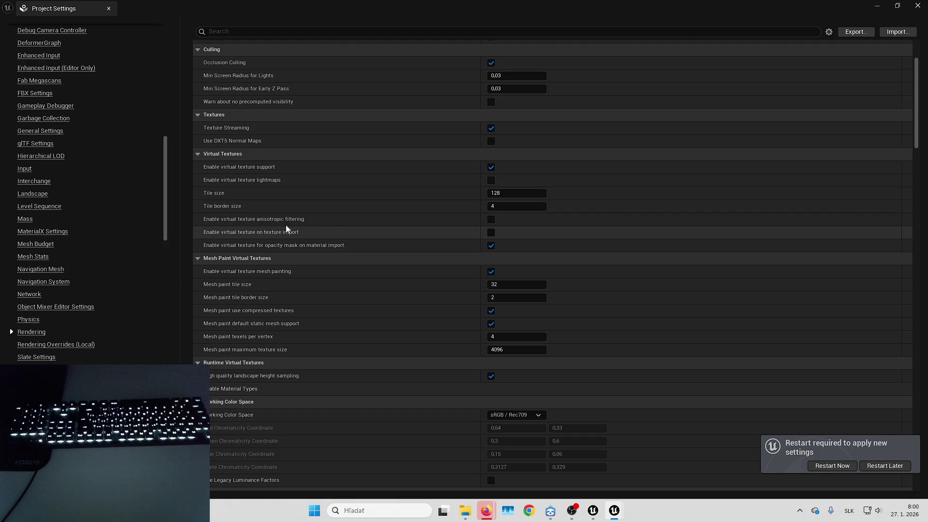
Tick virtual texture anisotropic filtering and virtual texture lightmaps, and expand the Enable Material Types options.
click(490, 220)
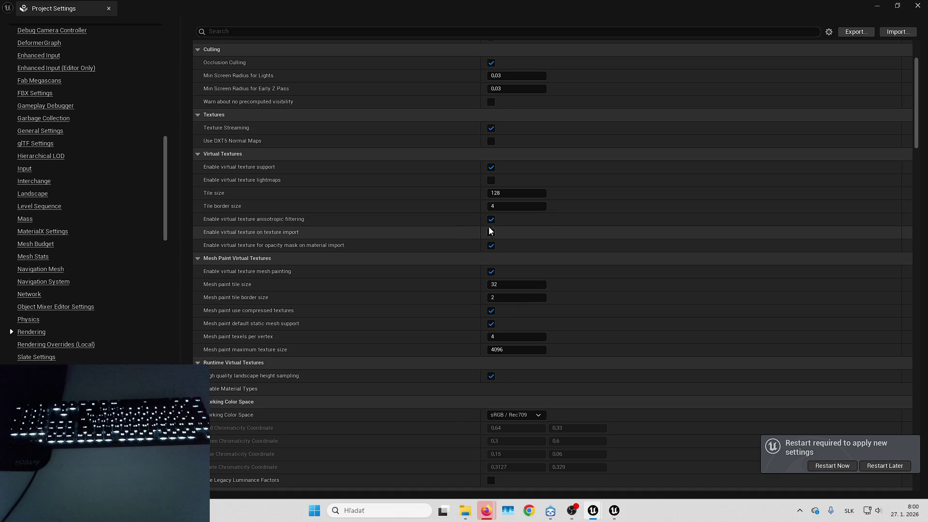
click(491, 181)
scroll(456, 247, down, 3)
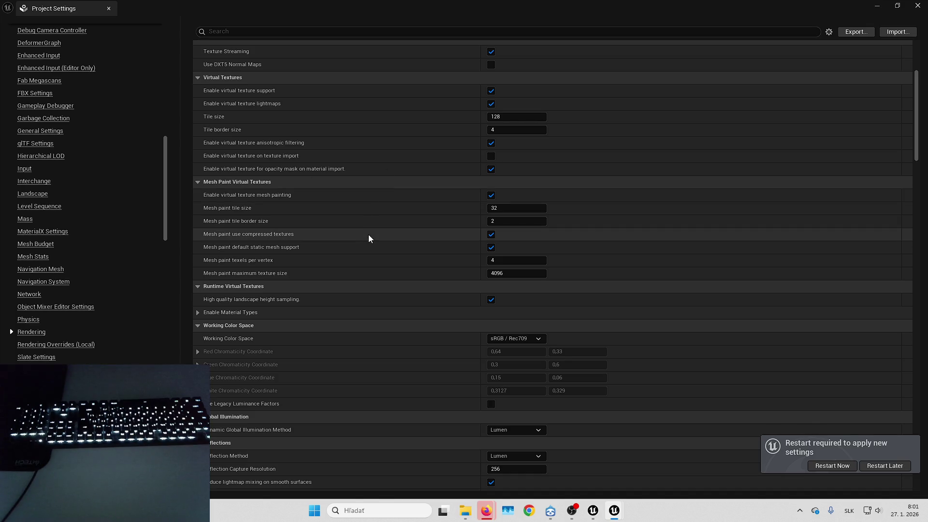
scroll(338, 208, down, 3)
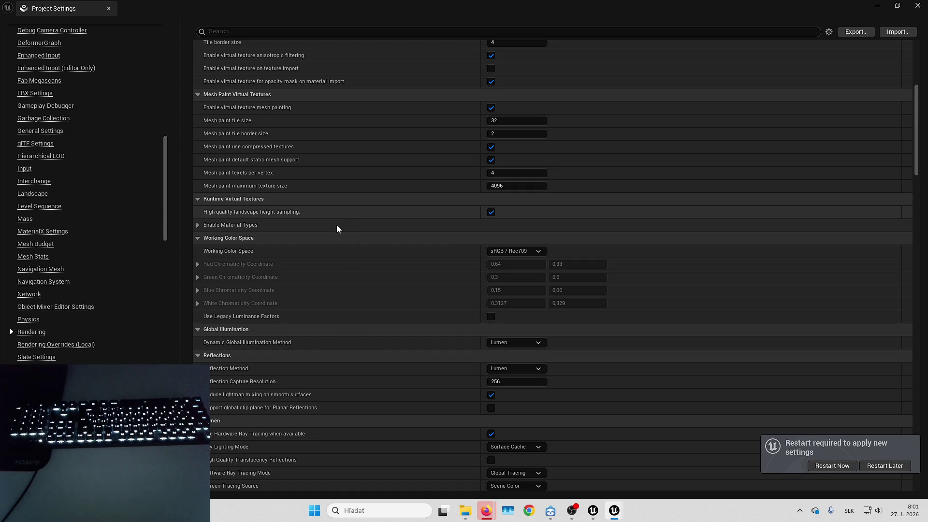
click(197, 225)
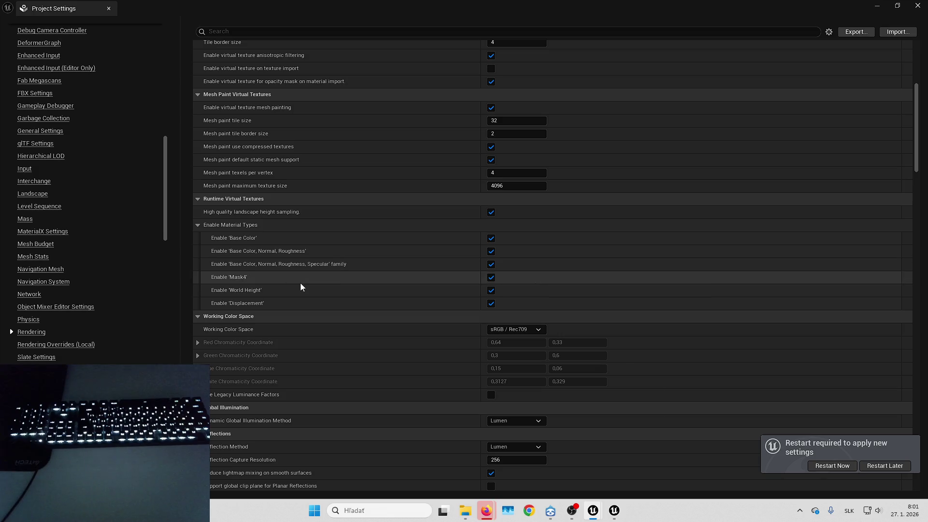
mouse_move(241, 215)
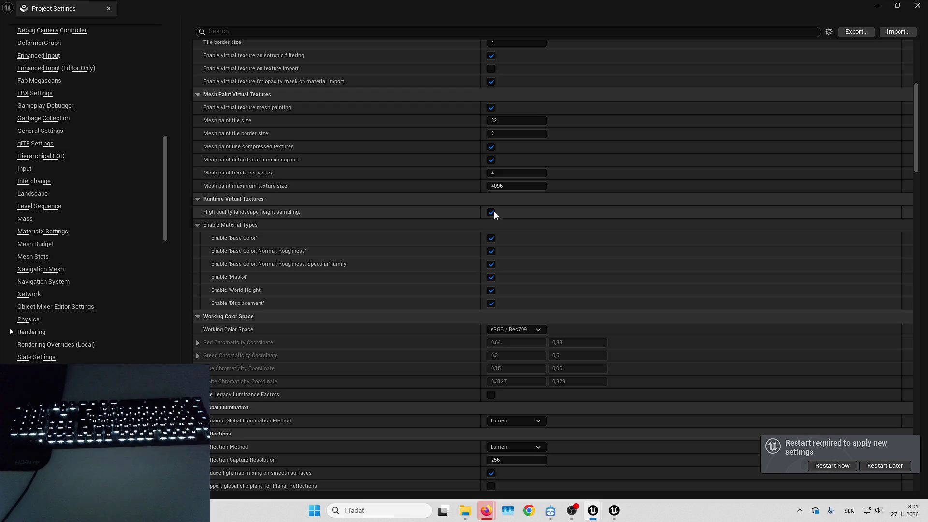
click(202, 225)
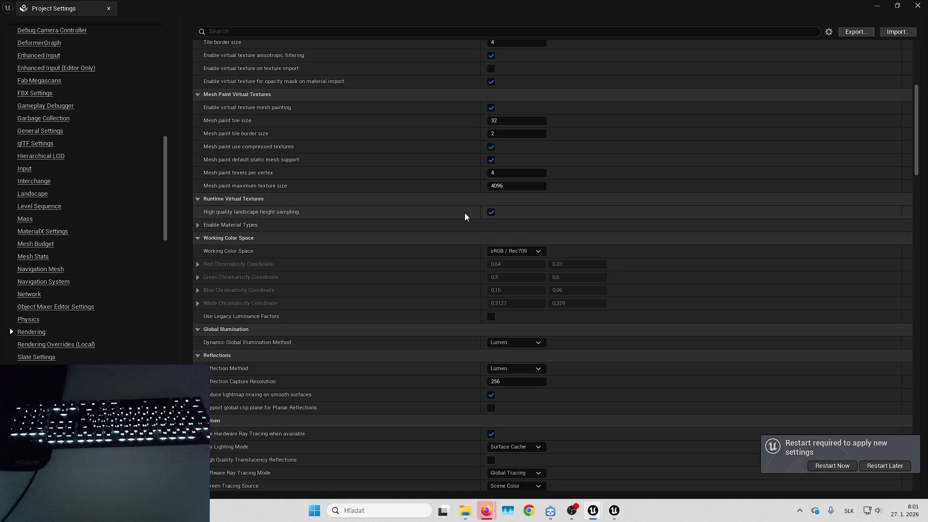
scroll(461, 213, down, 3)
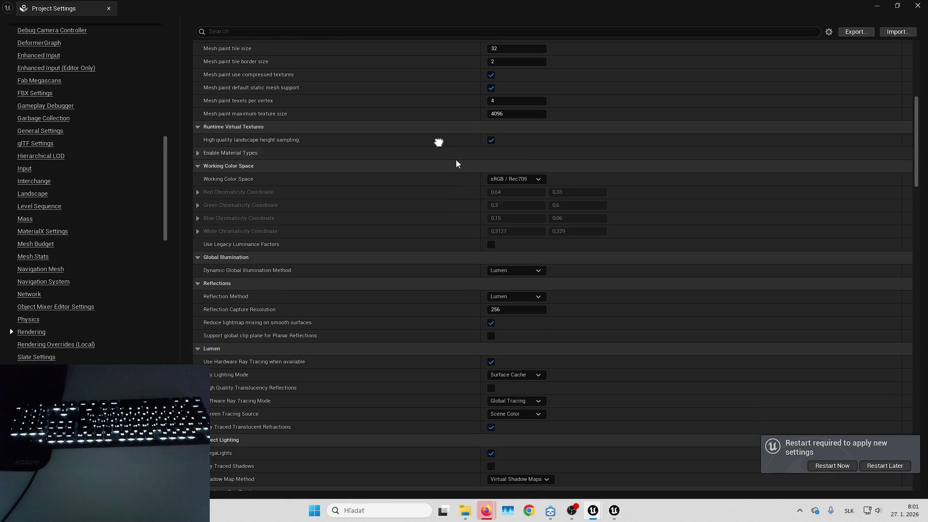
scroll(456, 164, down, 3)
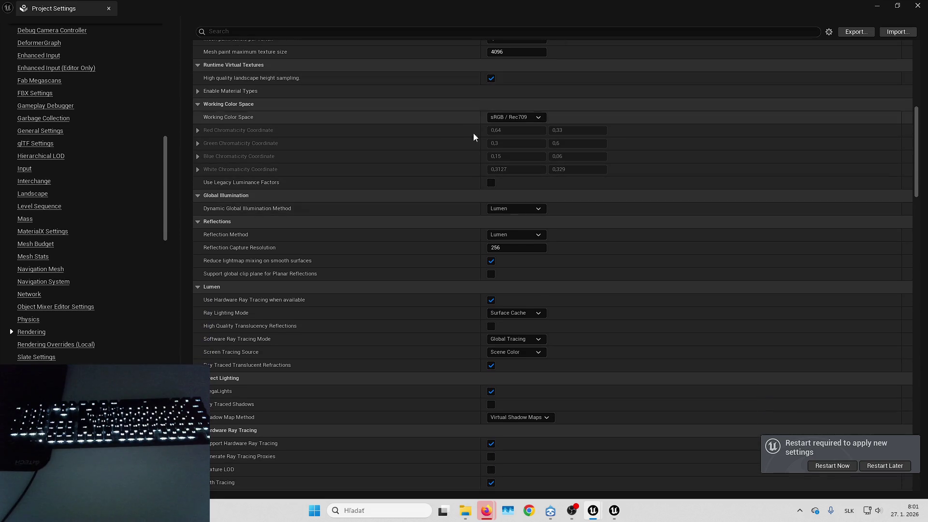
scroll(464, 213, down, 1)
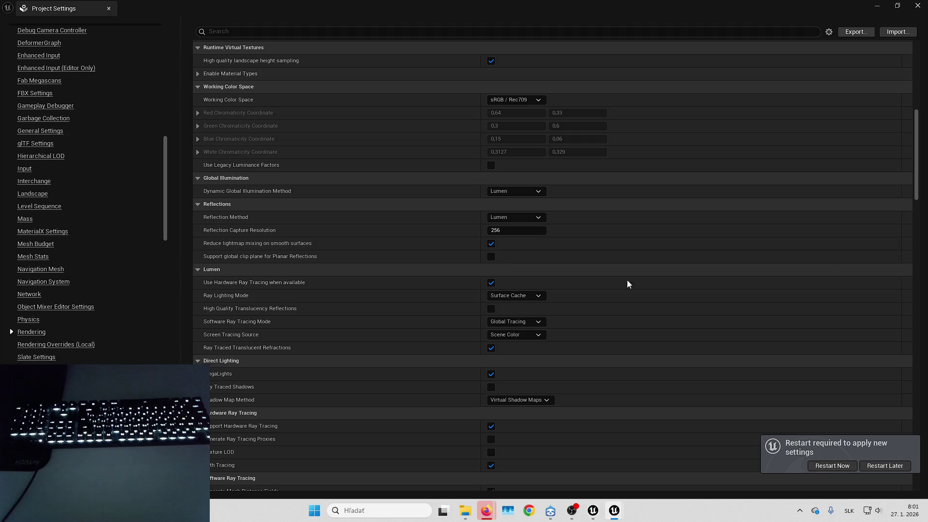
scroll(517, 232, down, 1)
Change Reflection Capture Resolution from 256 to 128.
click(512, 214)
text(128)
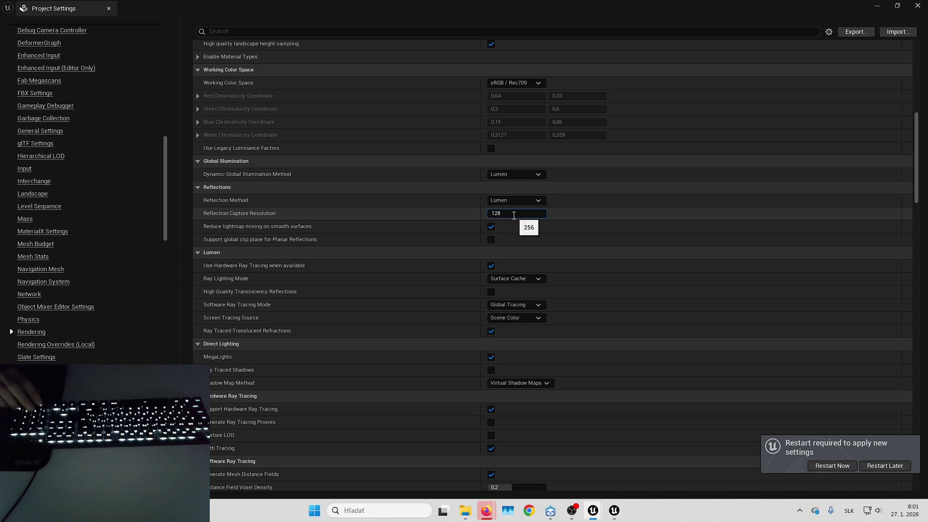
key(Return)
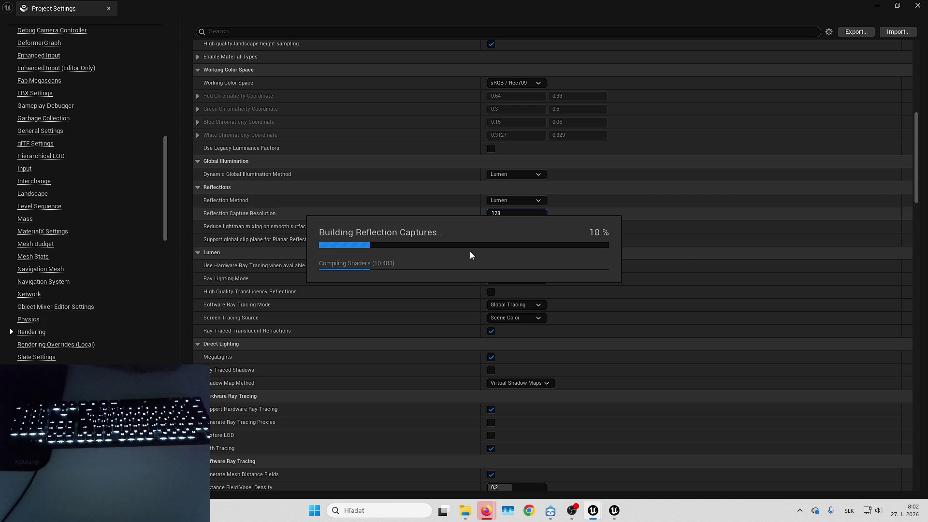
Leave the reflection capture rebuild running and switch to the Firefox window on fab.com.
mouse_move(486, 511)
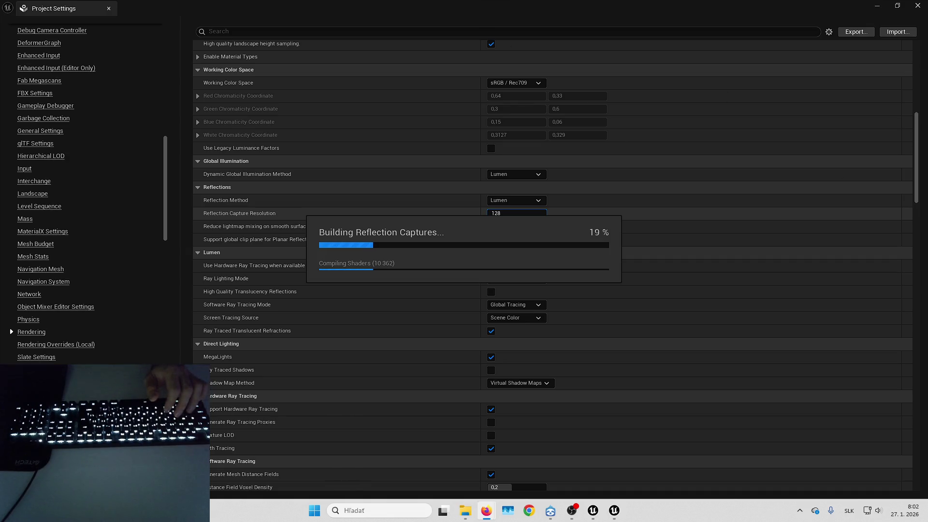
key(alt+Tab)
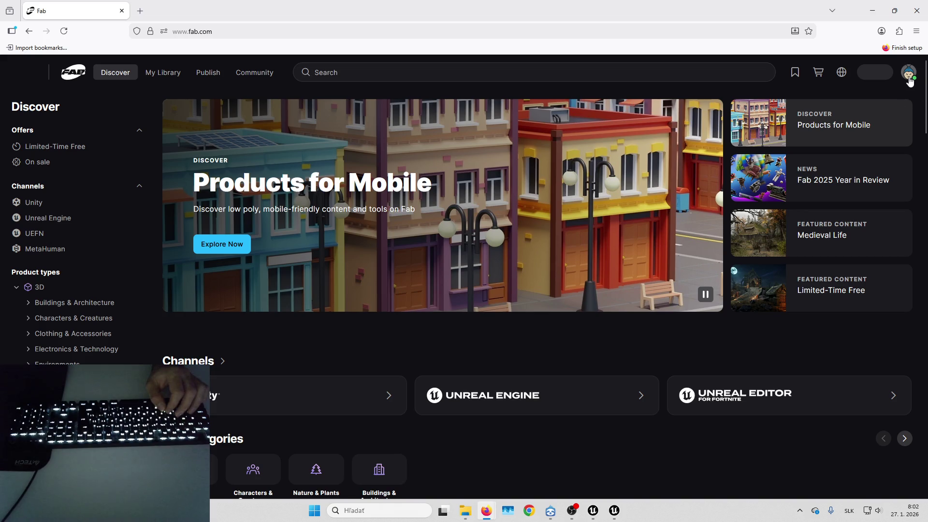
Reload fab.com and go to the account's seller profile page via the avatar menu.
scroll(628, 166, down, 3)
scroll(628, 166, up, 3)
click(64, 35)
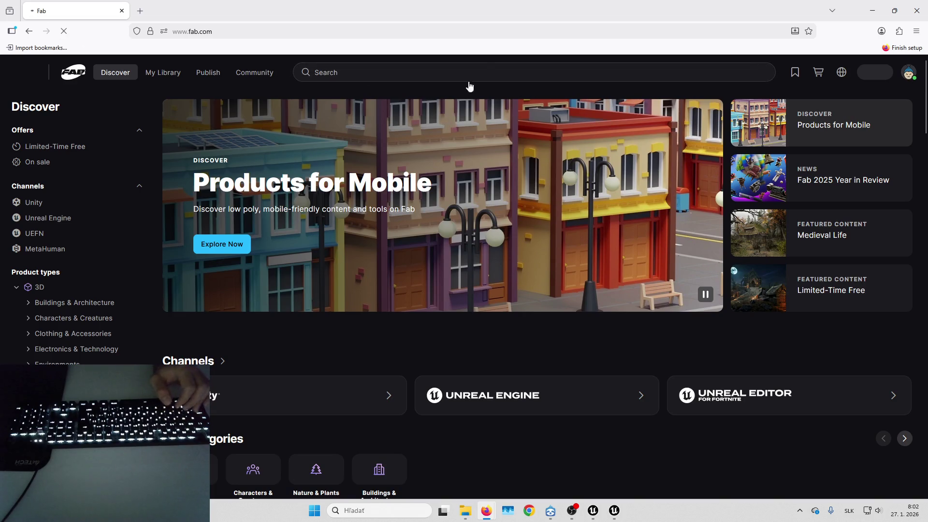
click(909, 72)
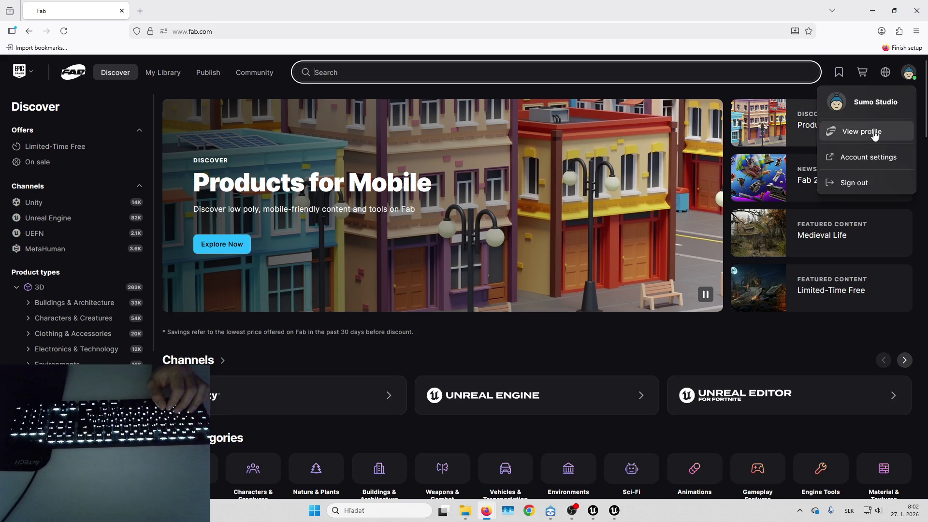
click(875, 133)
Open the Ultimate C++ Interaction Framework listing from the seller's store.
scroll(536, 174, down, 2)
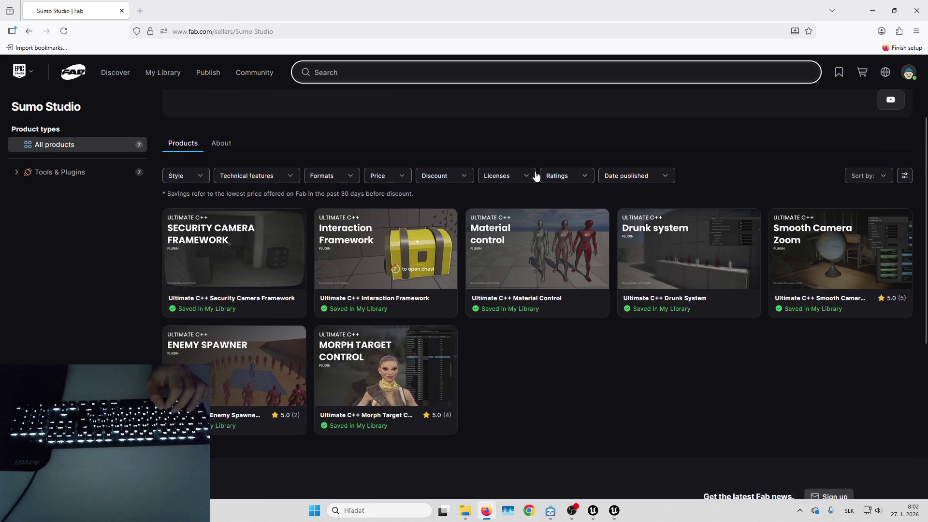
scroll(536, 175, down, 1)
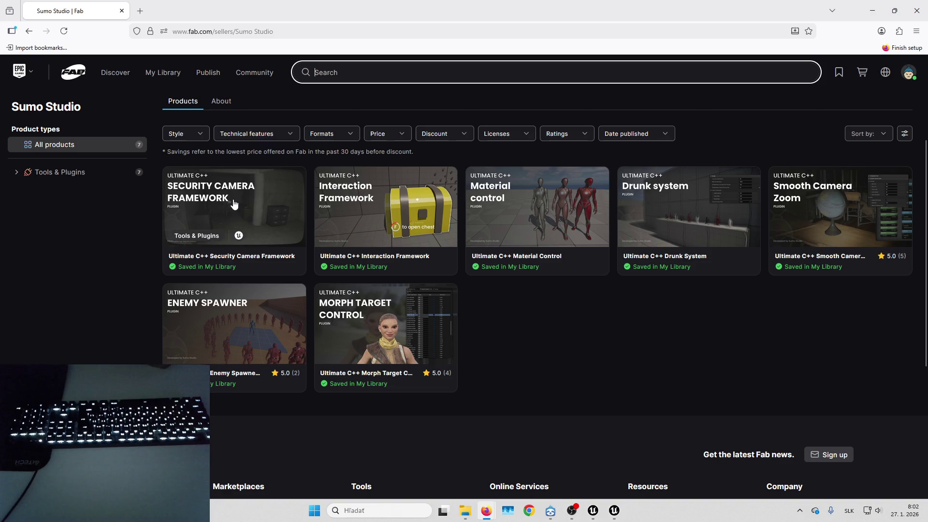
click(375, 202)
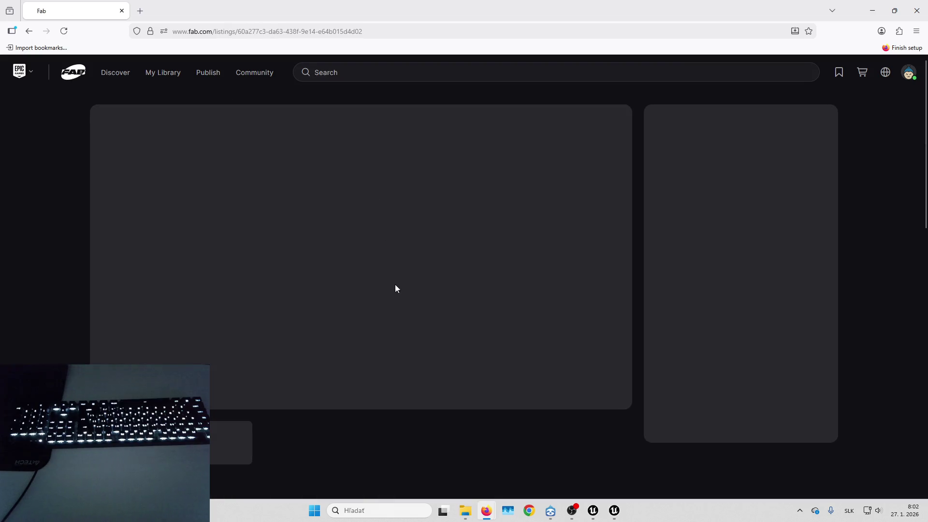
Expand and read the full features description on the Interaction Framework listing.
scroll(450, 293, down, 8)
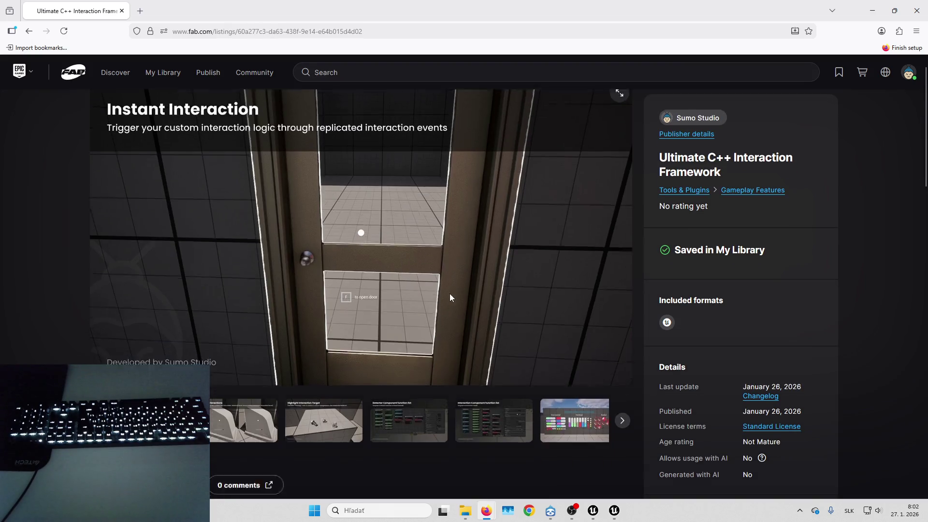
scroll(326, 294, down, 4)
scroll(196, 271, up, 2)
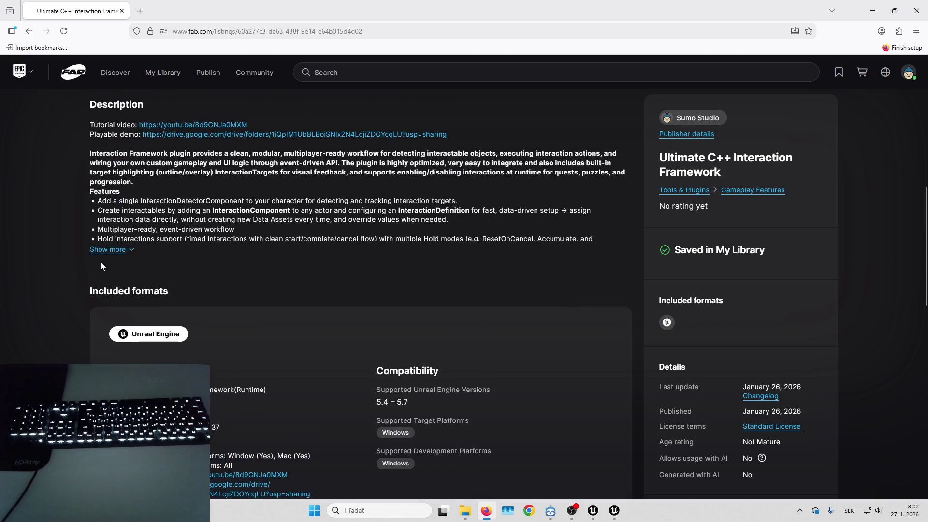
click(106, 249)
scroll(323, 255, down, 2)
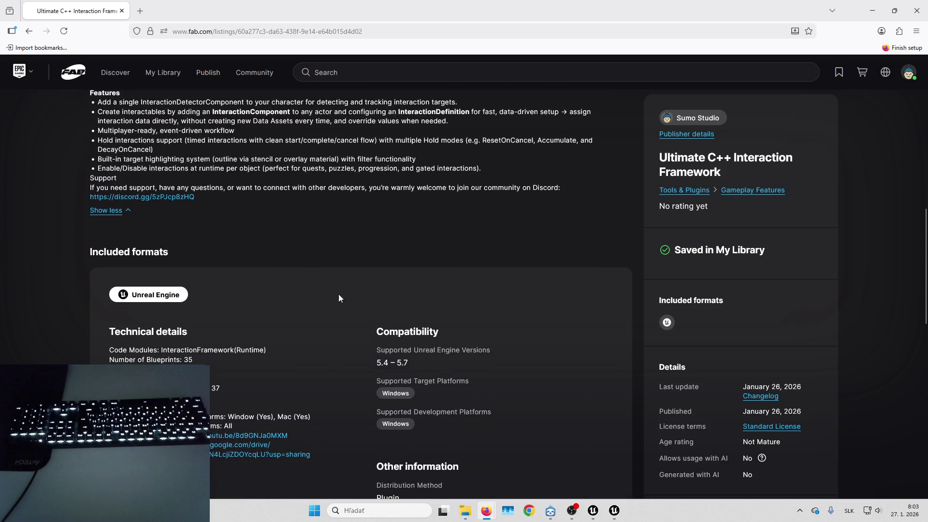
scroll(320, 326, up, 10)
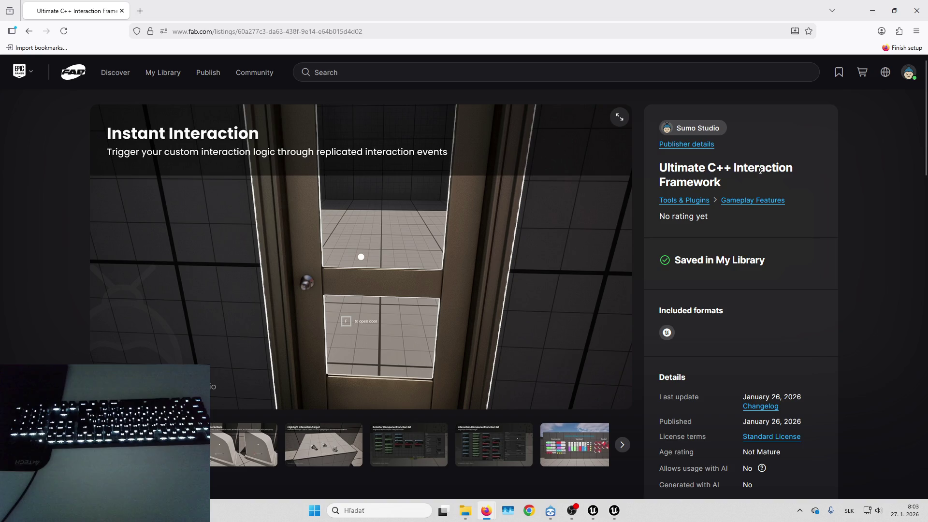
Browse the gallery images, then return to the Sumo Studio page and open Security Camera Framework.
click(264, 459)
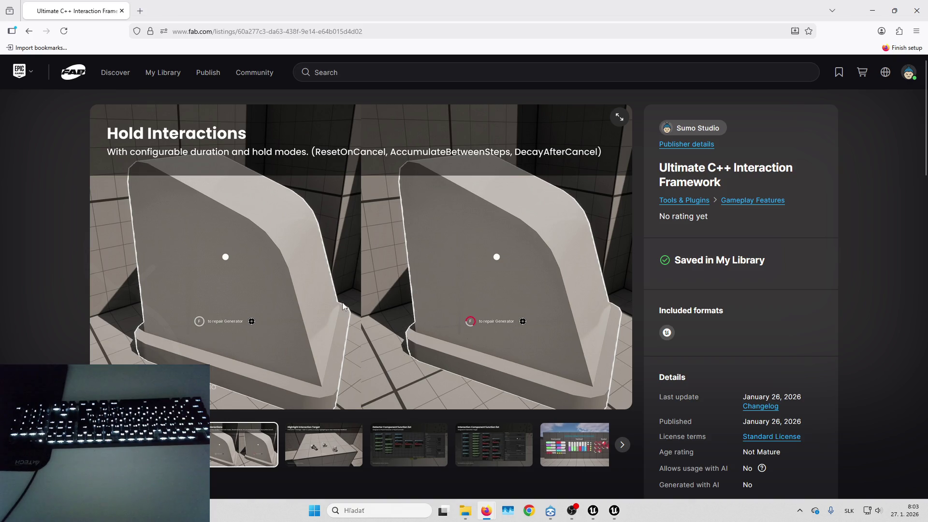
click(347, 453)
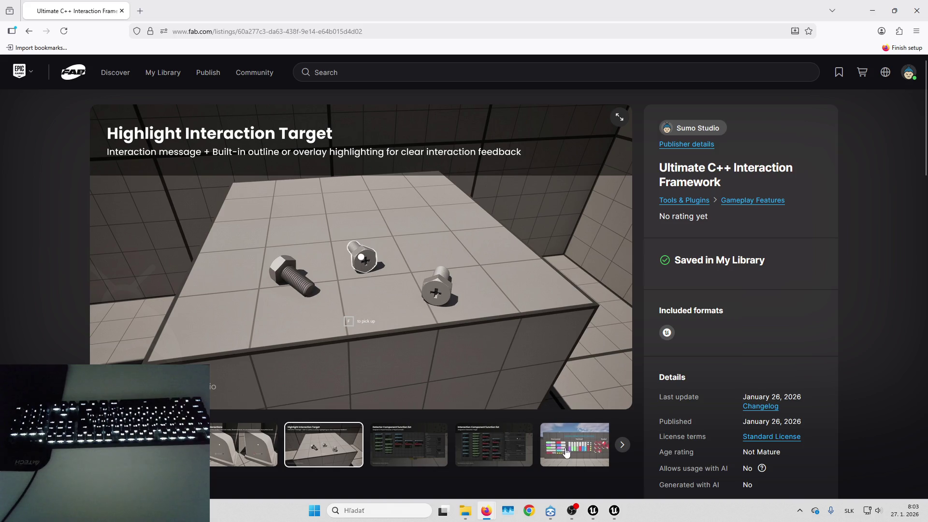
click(425, 442)
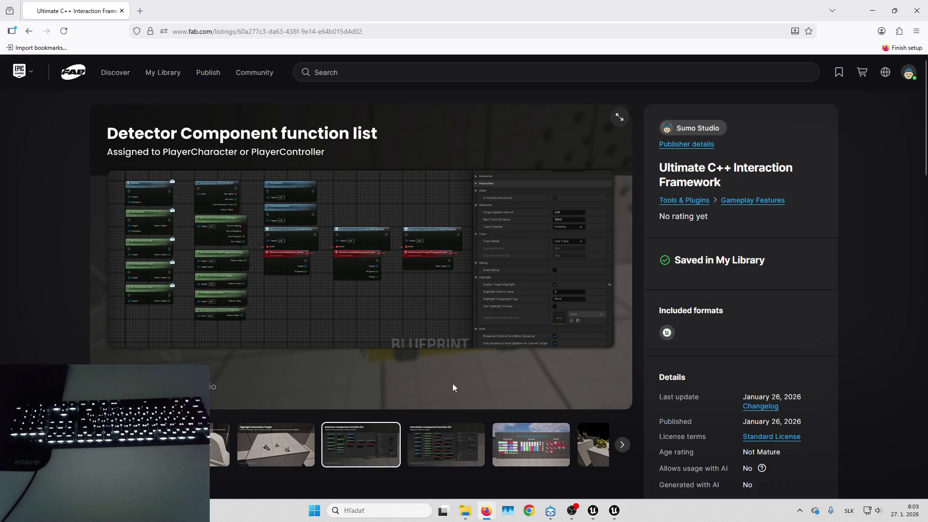
click(539, 444)
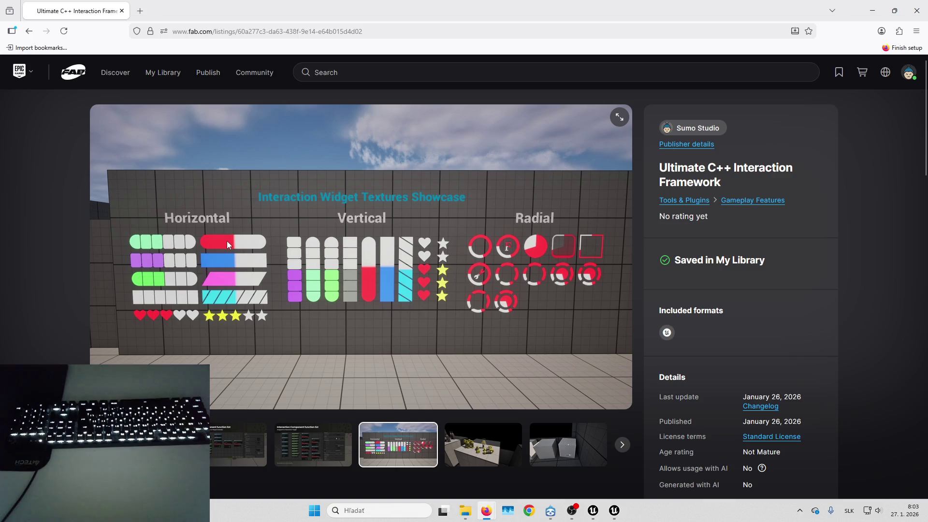
click(503, 452)
click(562, 457)
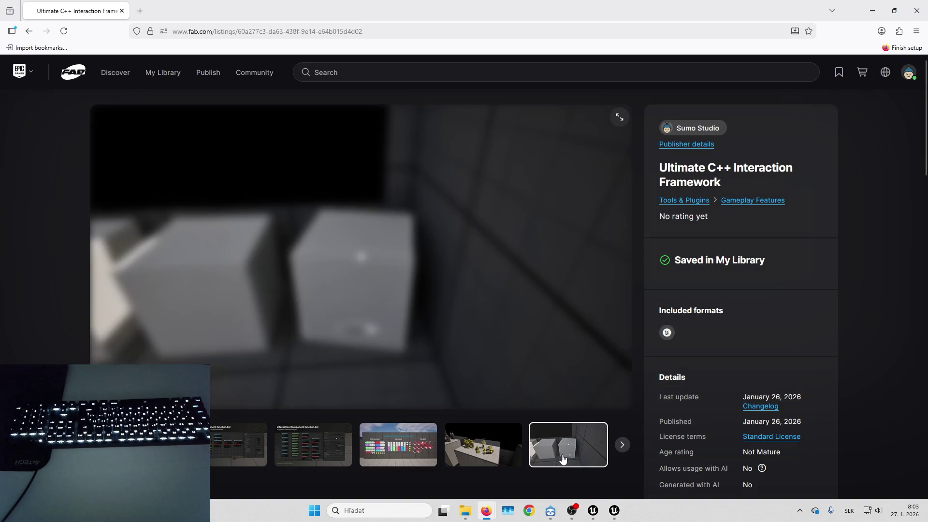
key(alt+Left)
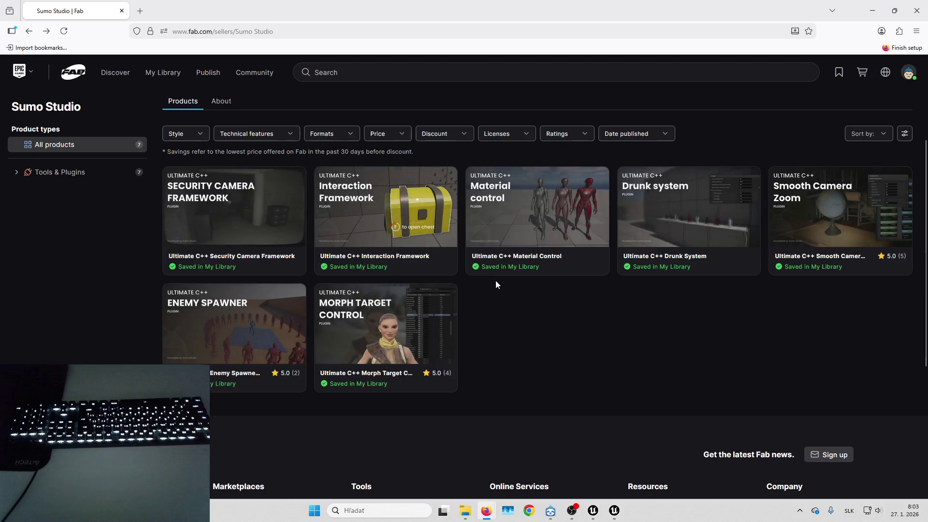
click(271, 208)
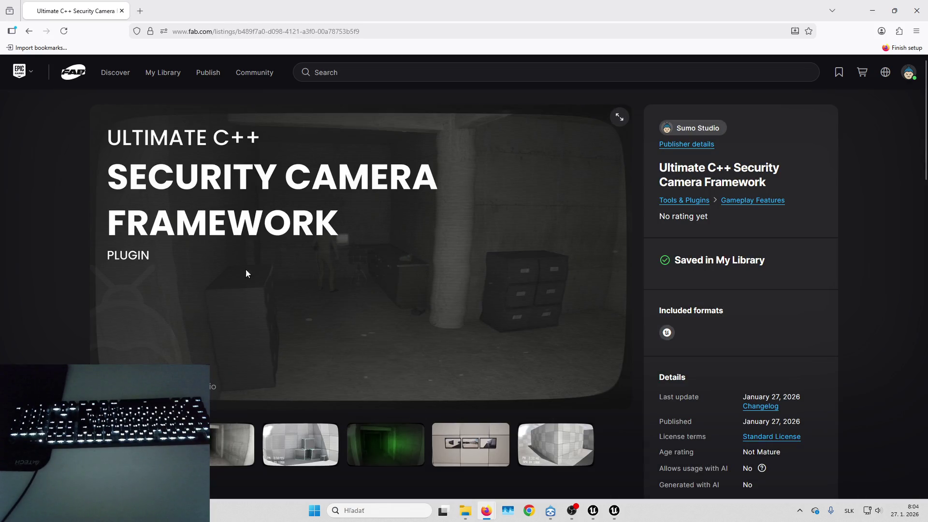
View the Security Camera Framework gallery images: corridor, boxes, night-vision corridor, three screens, cube wall.
click(248, 438)
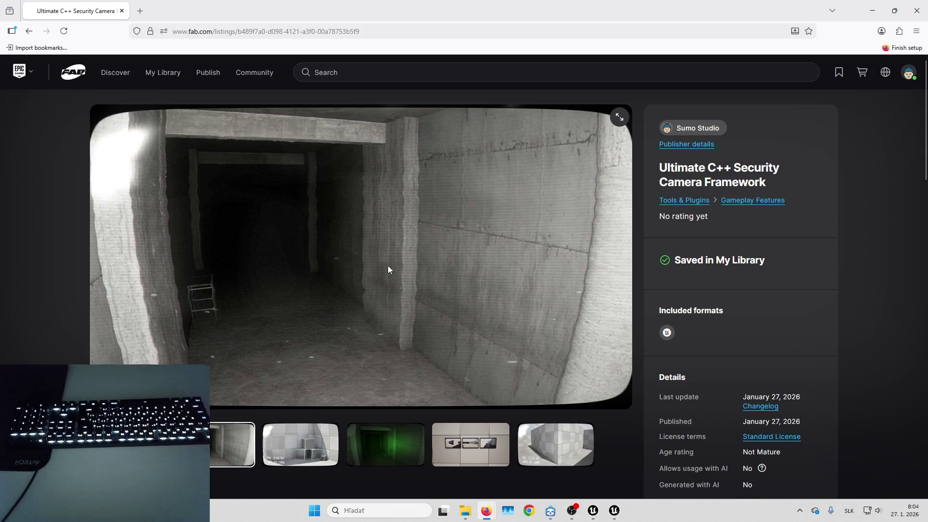
click(300, 445)
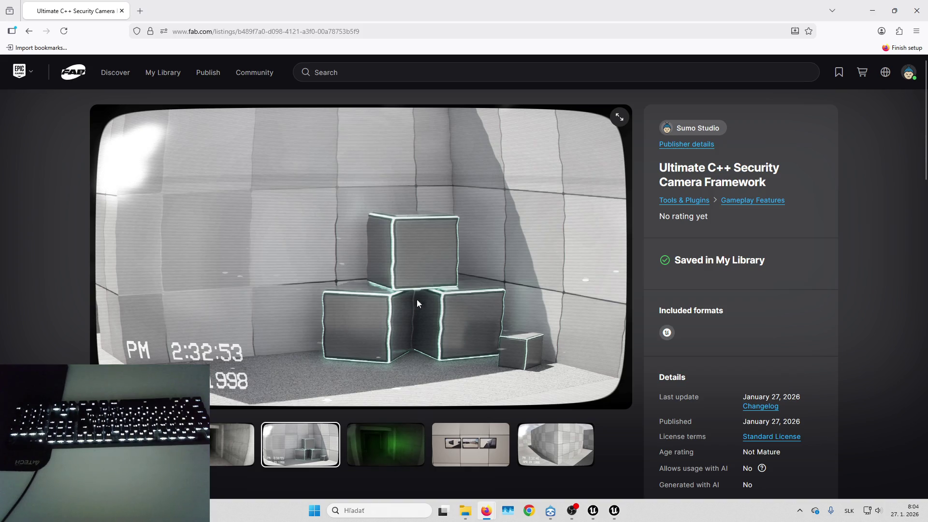
click(386, 445)
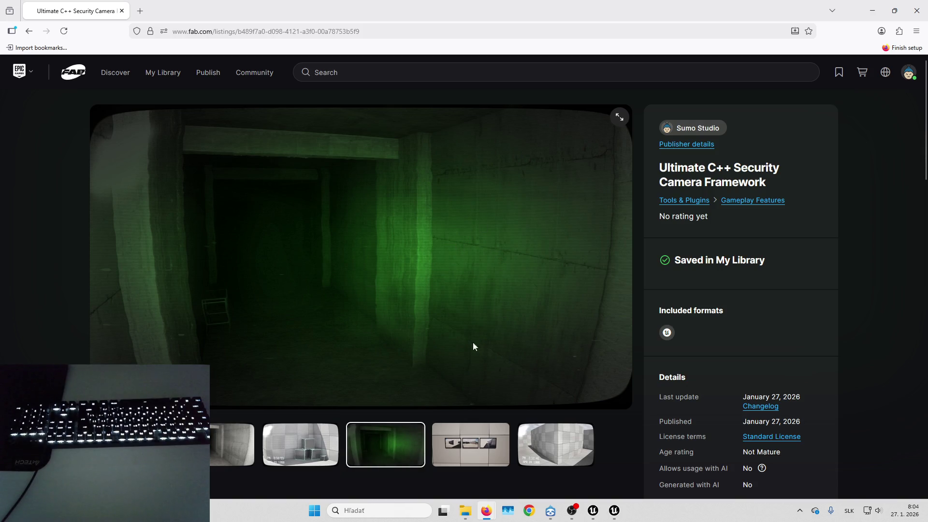
click(483, 462)
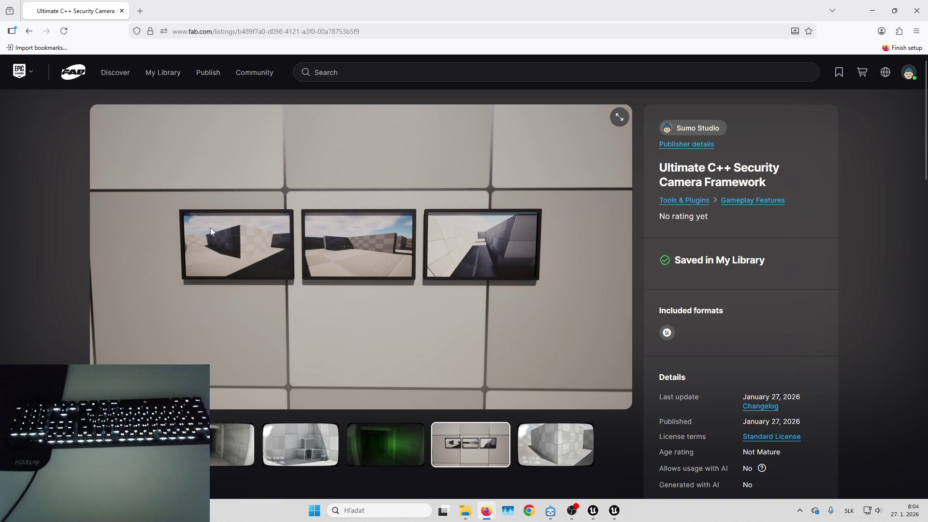
click(563, 445)
Scroll through the listing page, then minimize Firefox to check on Unreal.
scroll(435, 290, down, 2)
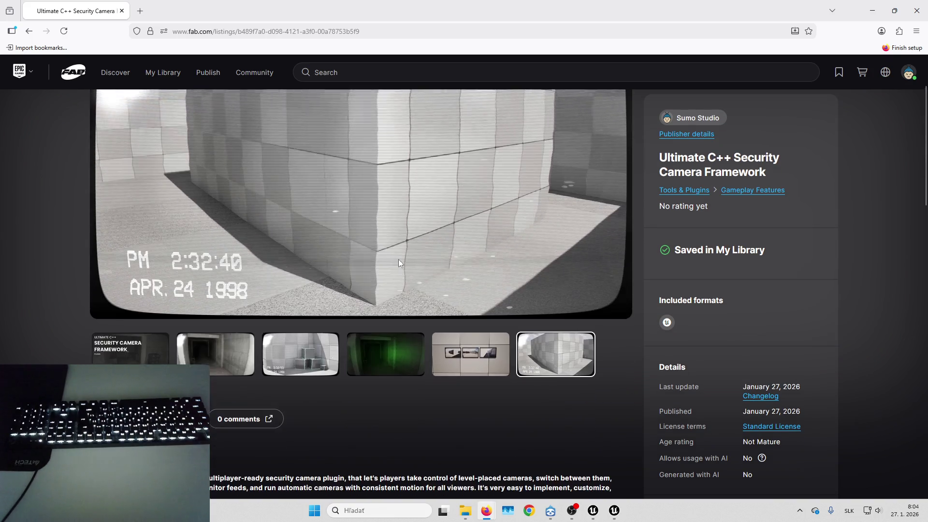
scroll(372, 249, down, 7)
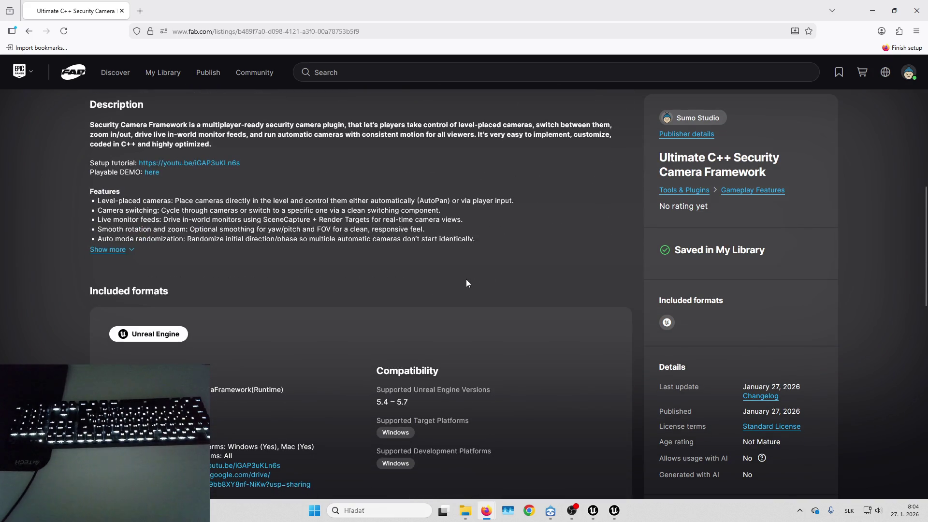
scroll(466, 280, up, 5)
scroll(469, 288, up, 4)
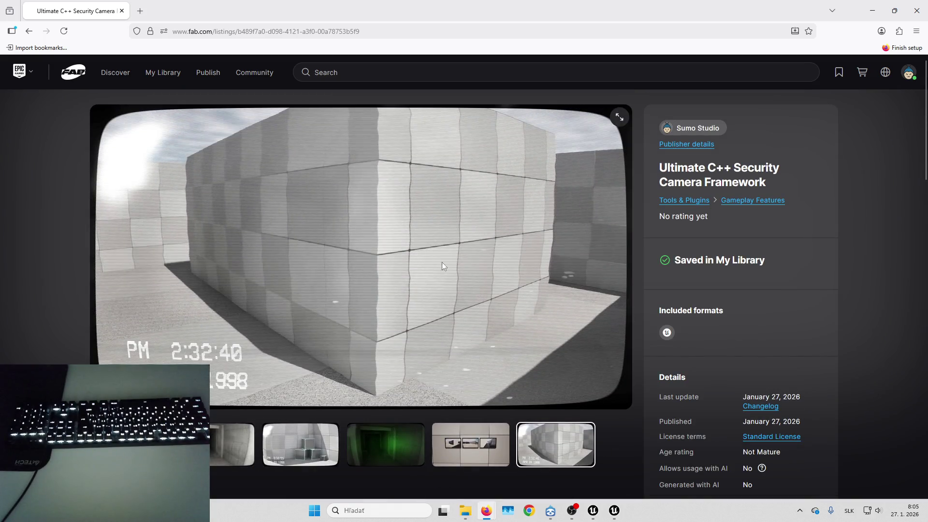
click(873, 10)
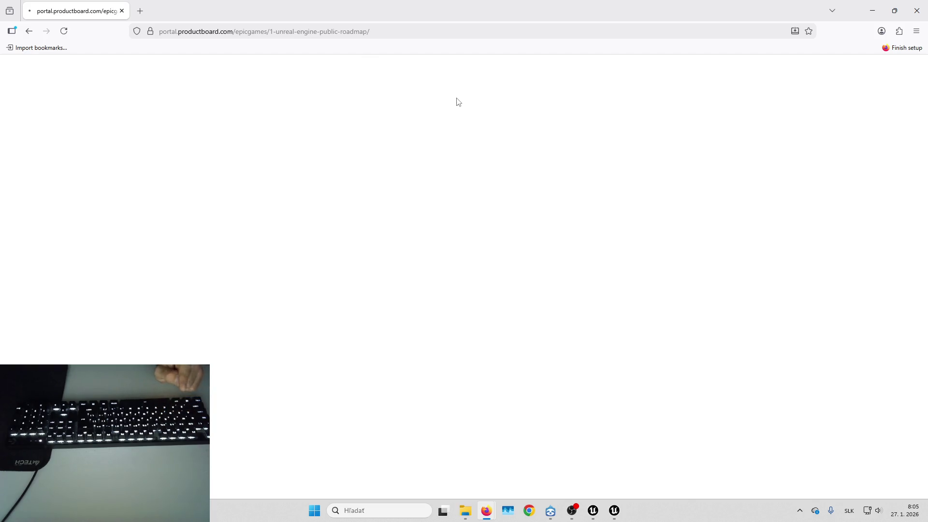
Reload the Unreal Engine public roadmap page, then bring Unreal's Project Settings window to the front.
click(64, 32)
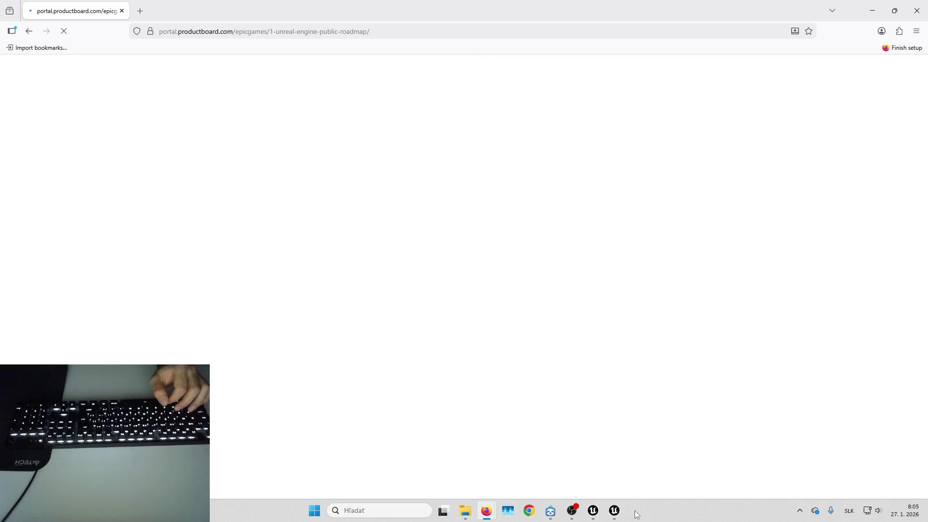
mouse_move(620, 513)
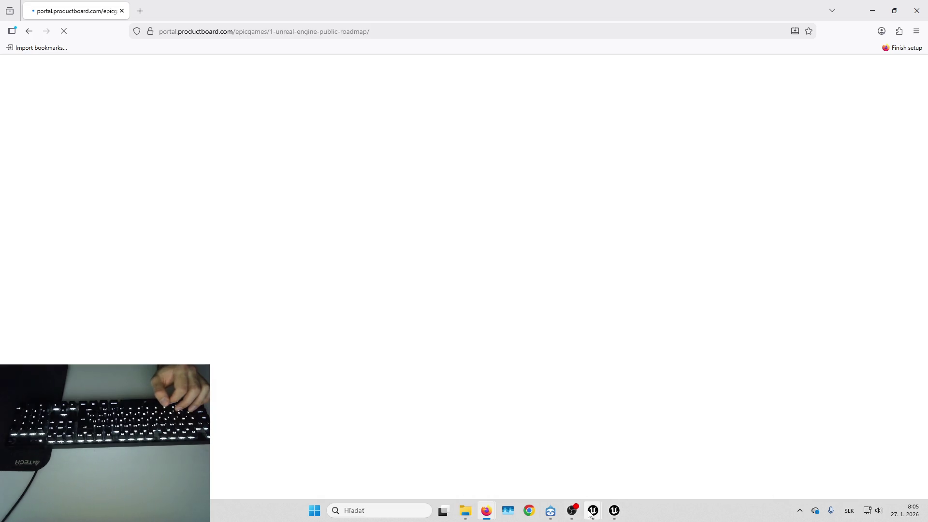
mouse_move(560, 466)
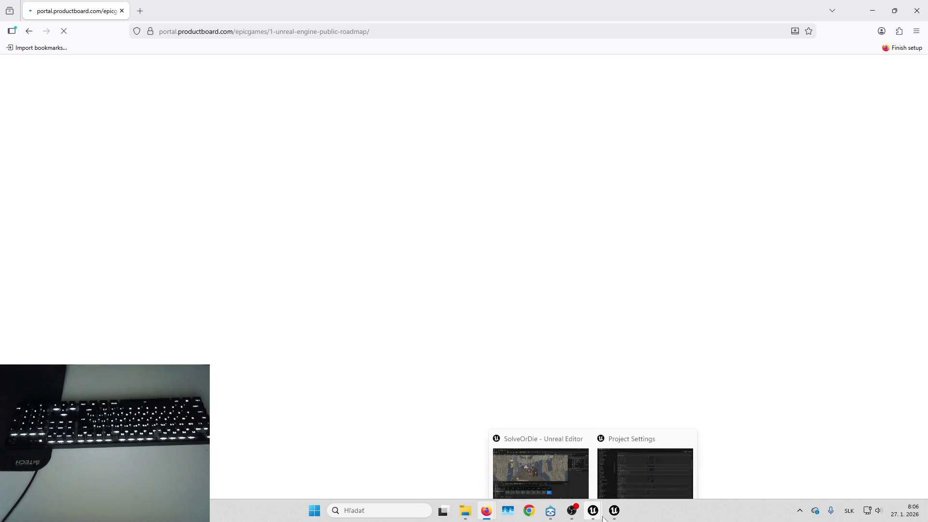
click(558, 460)
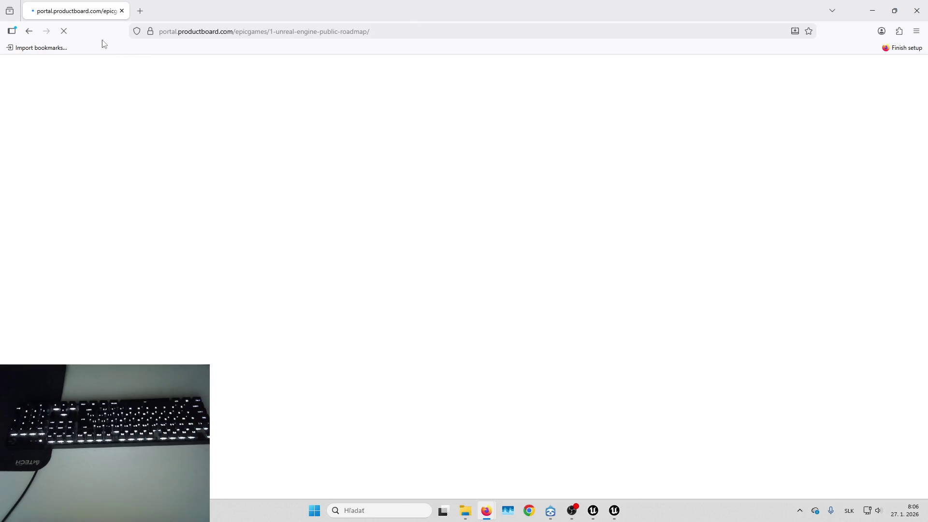
Reload the roadmap page again and dismiss the address bar suggestions.
click(68, 31)
click(223, 28)
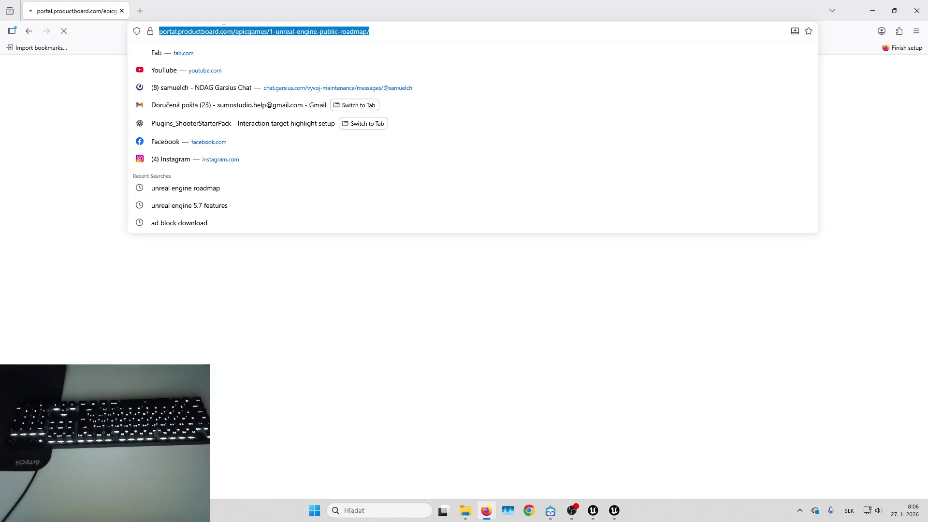
key(Escape)
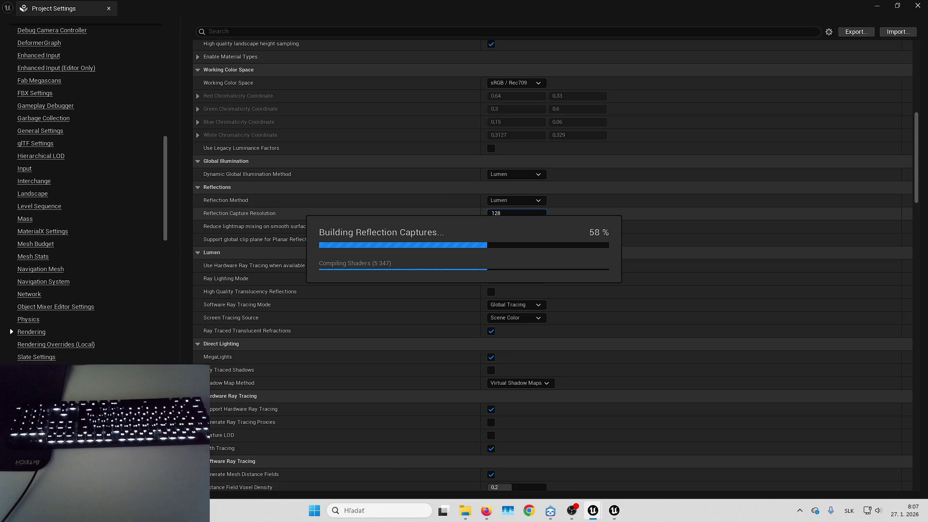
key(alt+Tab)
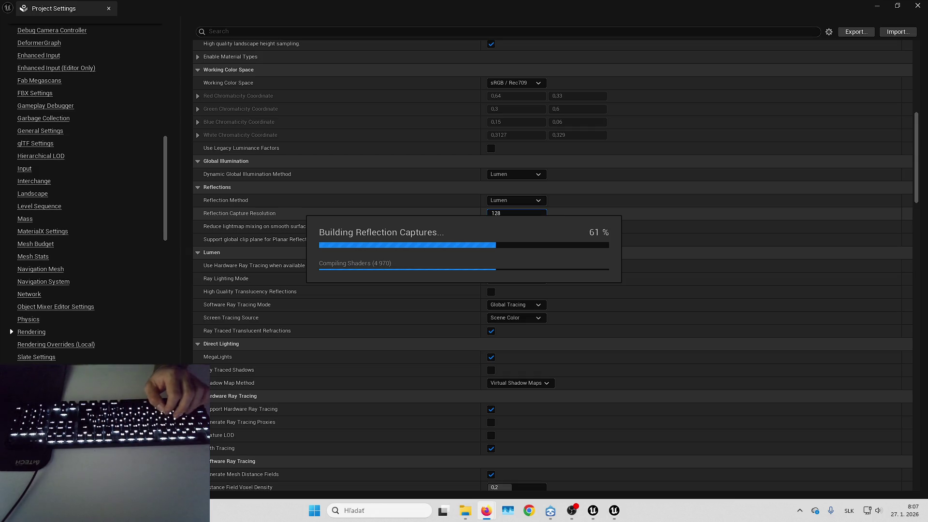
click(471, 253)
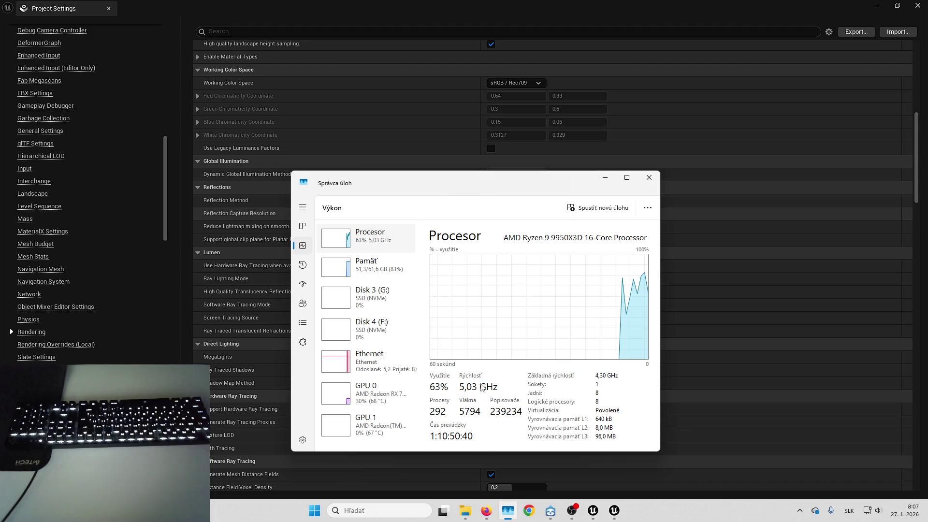
Move the Task Manager window up and to the right, then close it.
mouse_move(517, 183)
mouse_down()
mouse_move(568, 177)
mouse_move(550, 195)
mouse_up()
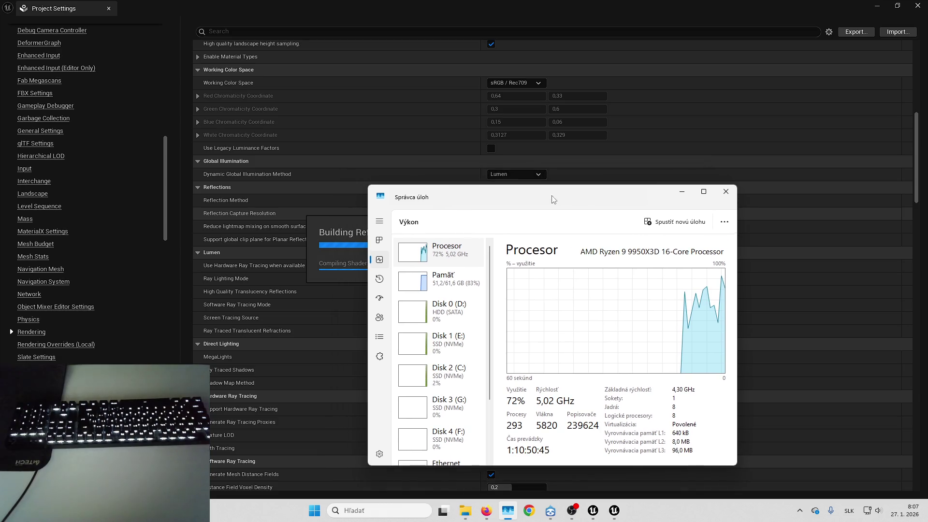
click(731, 194)
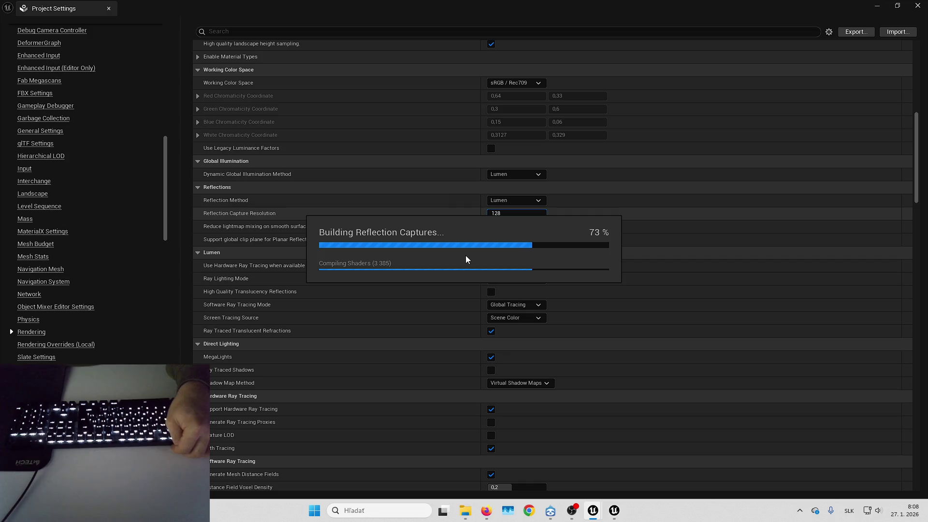
Wait while the reflection capture rebuild continues and shaders keep compiling.
mouse_move(902, 512)
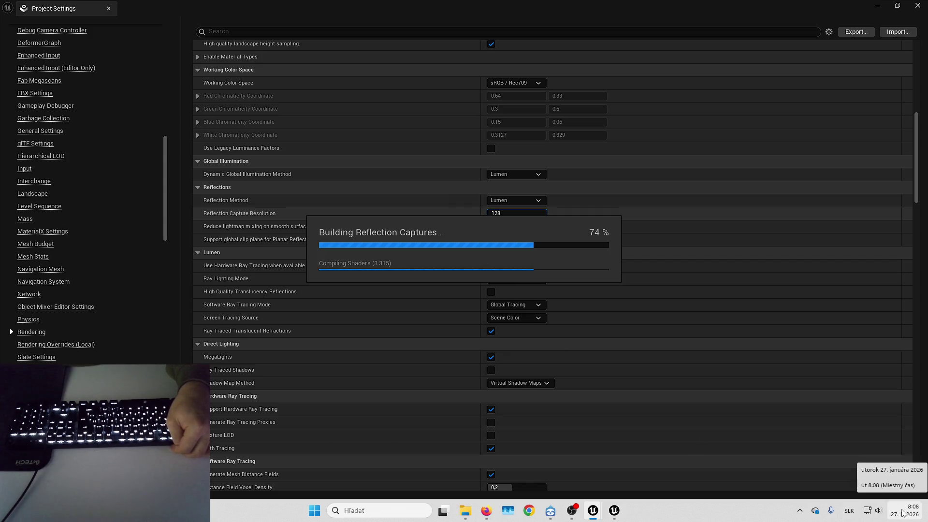